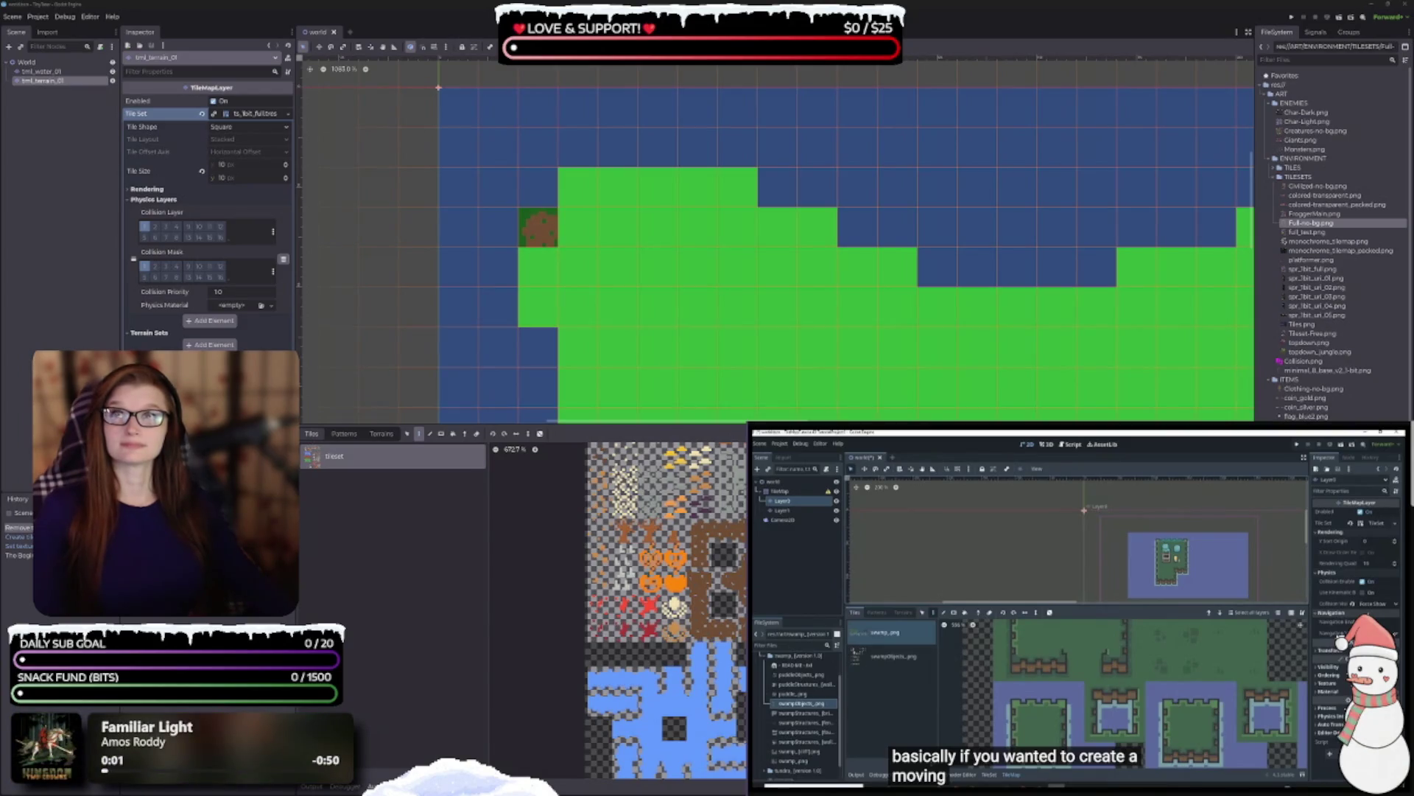
- Pause the tutorial video playing alongside Godot
mouse_move(932, 761)
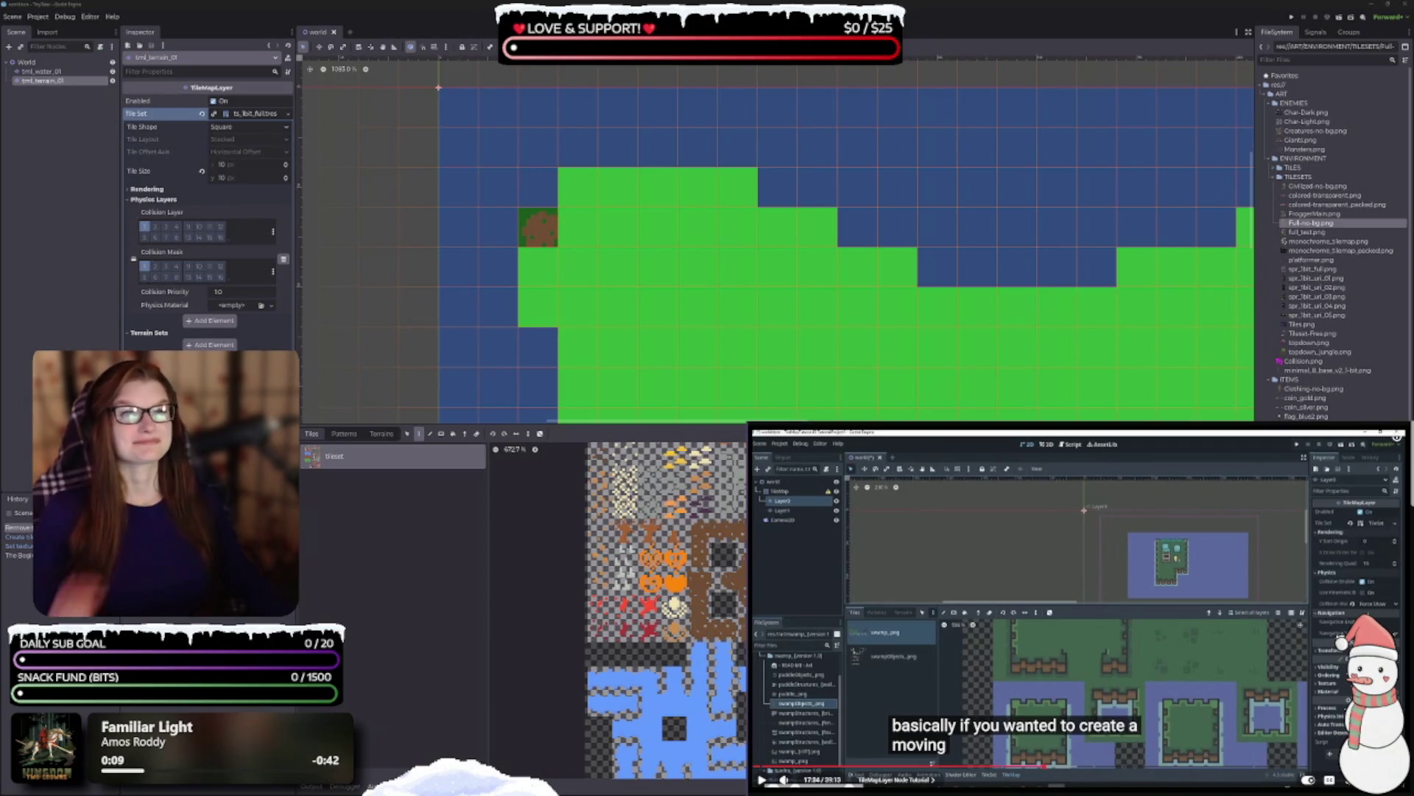
left_click(1084, 647)
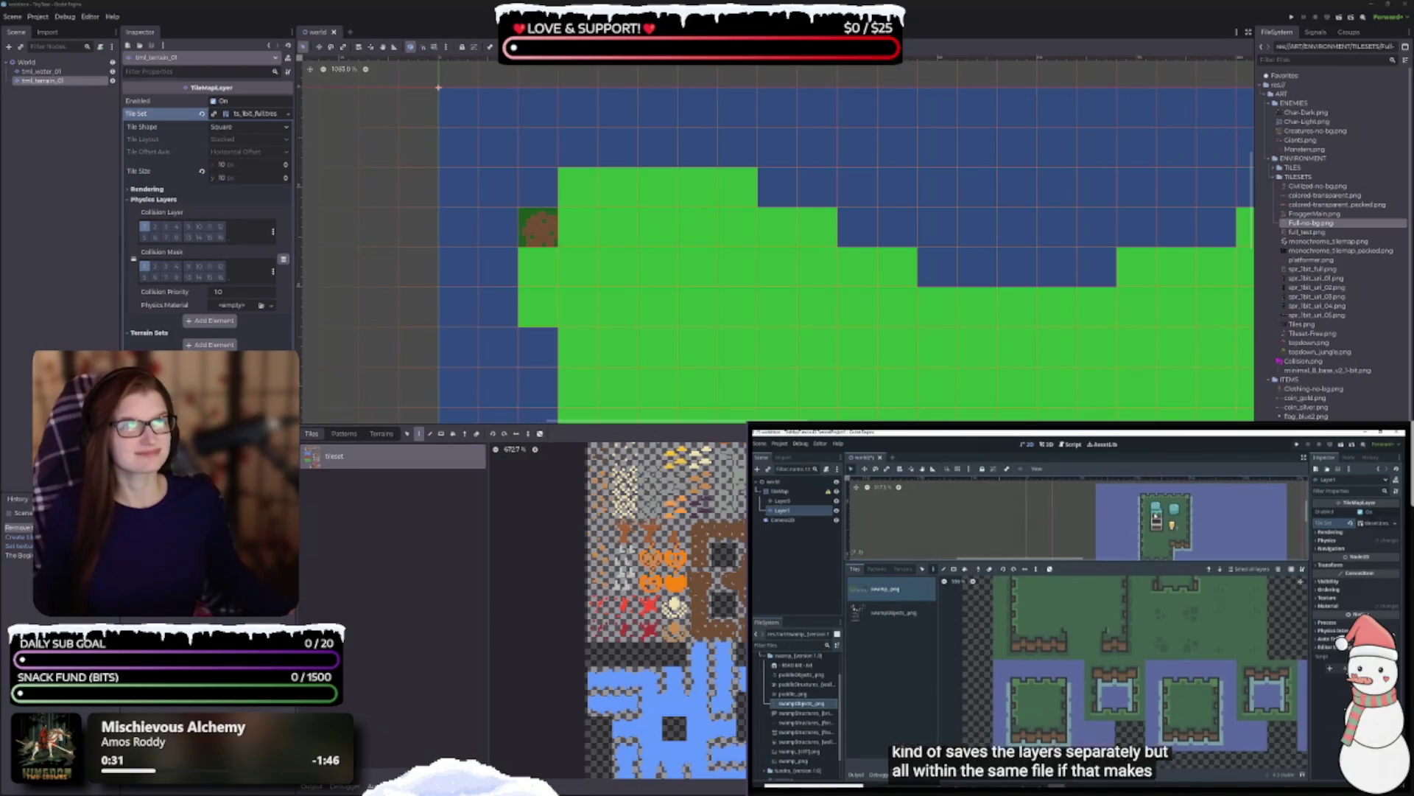
mouse_move(1074, 603)
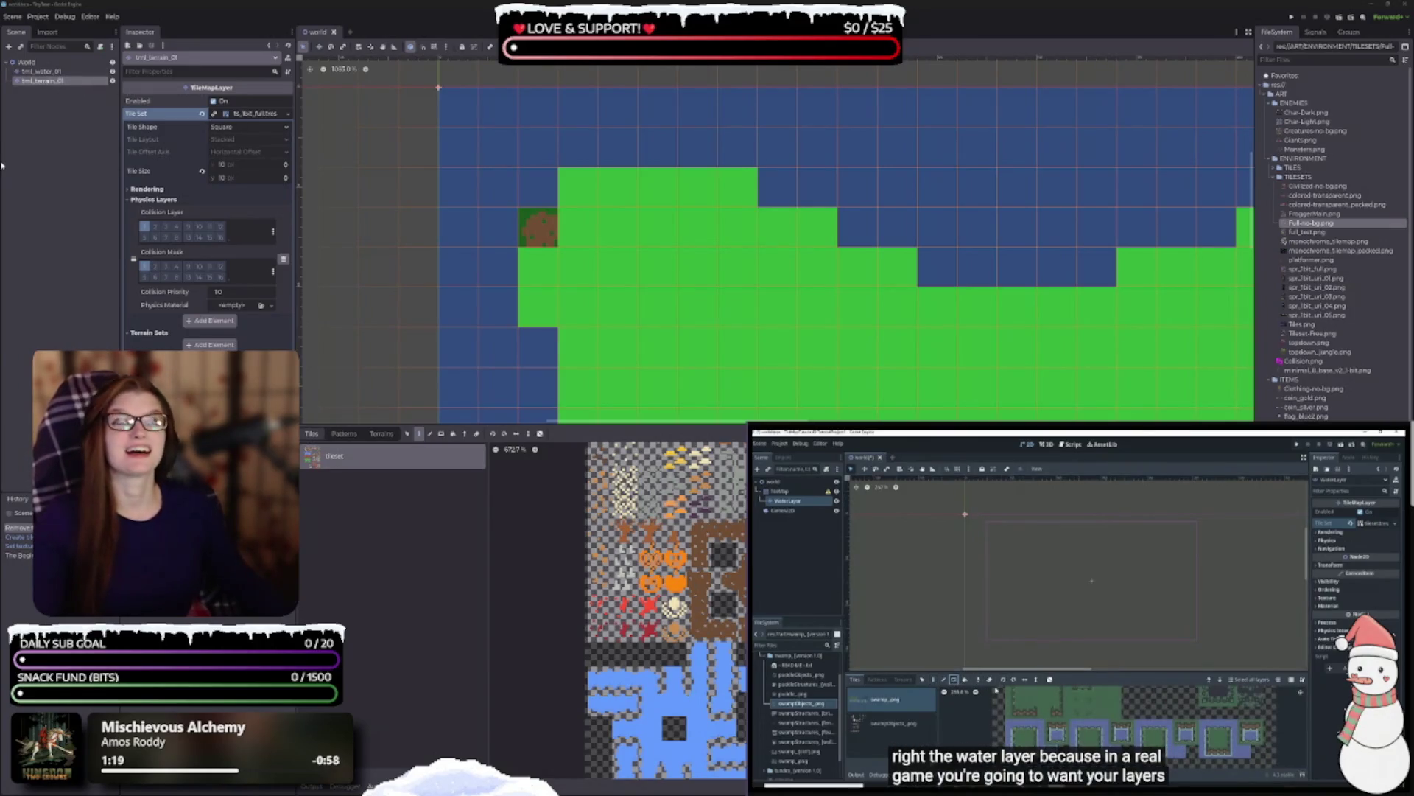
- Select tml_water_01, frame the whole grass island, and start renaming the terrain layer
left_click_drag(770, 286, 678, 139)
scroll(678, 140, "down", 2)
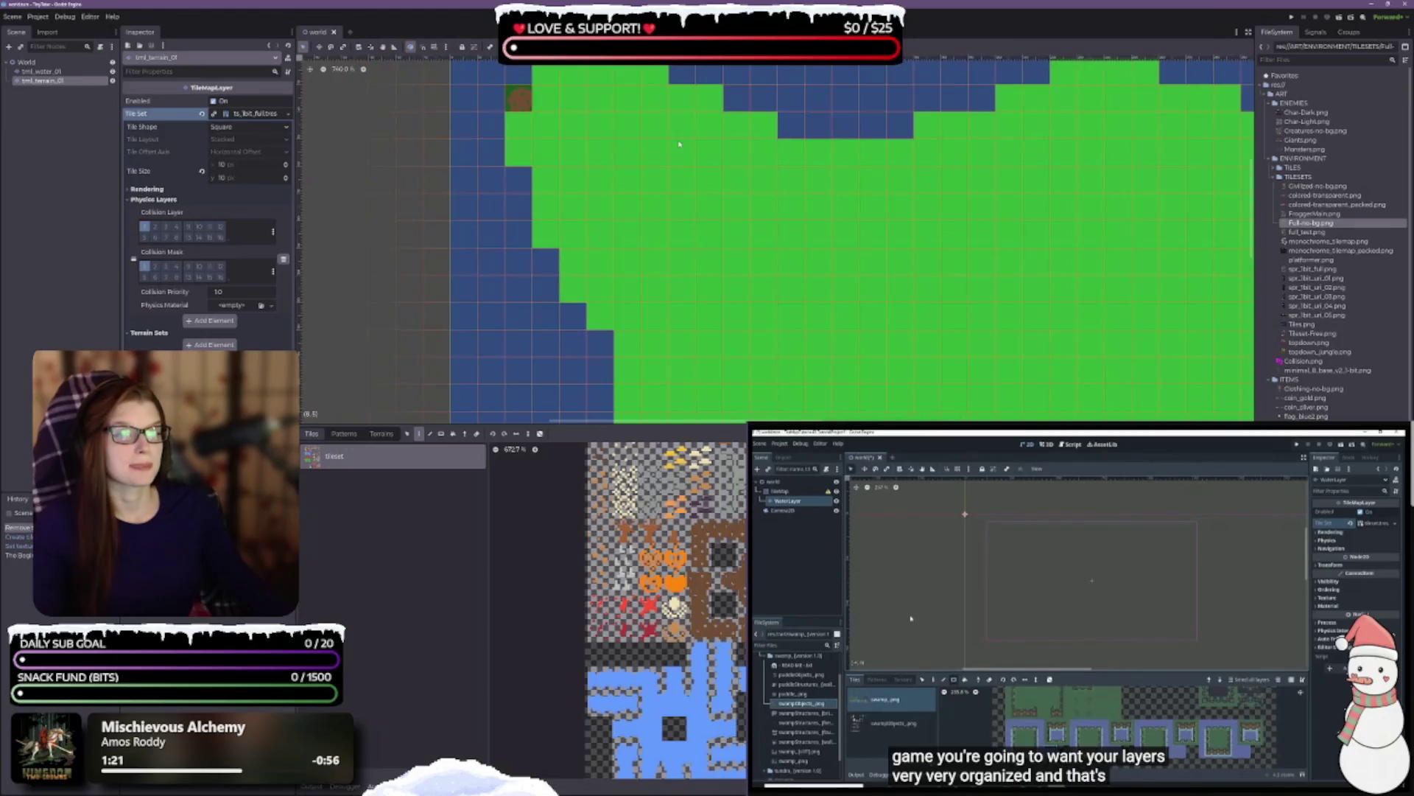
left_click(54, 73)
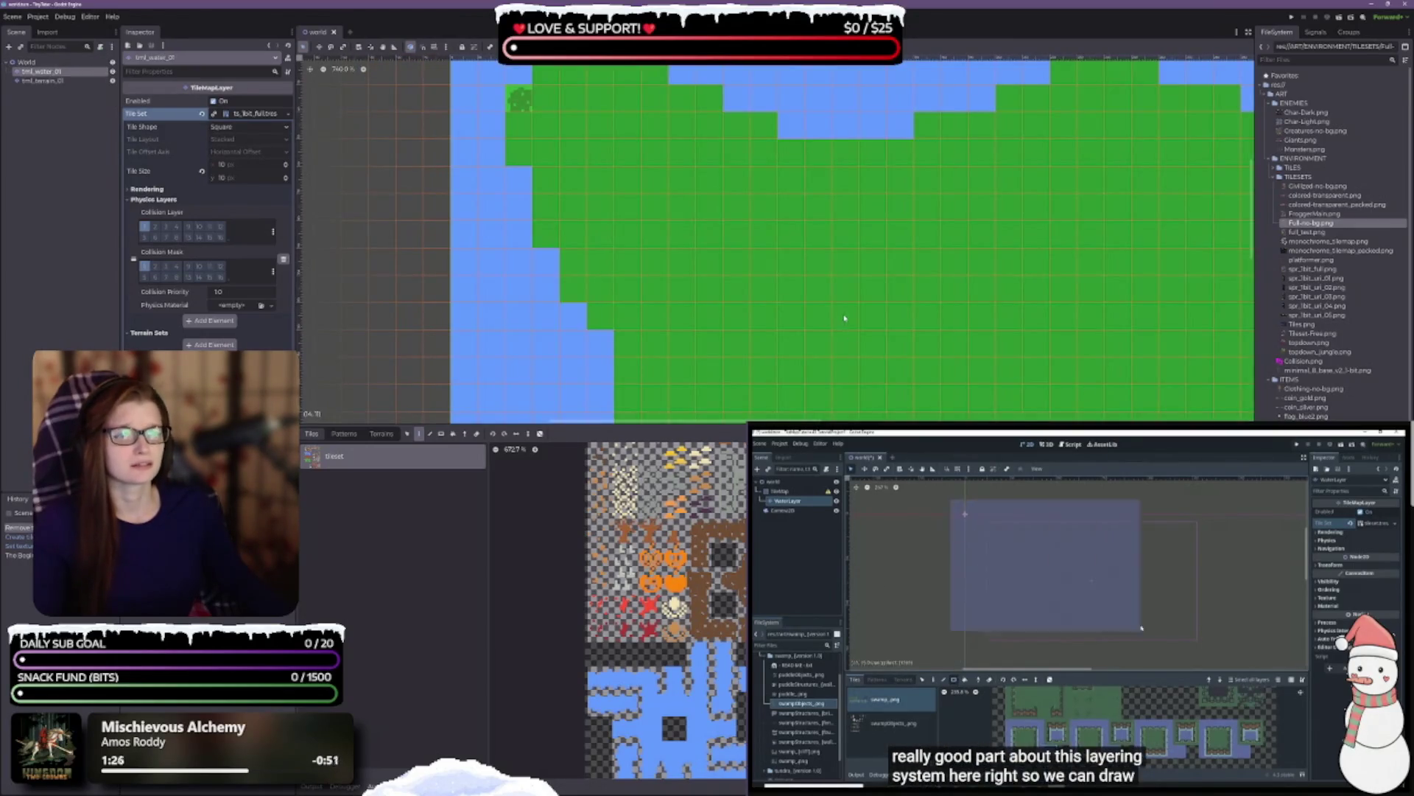
scroll(865, 395, "down", 1)
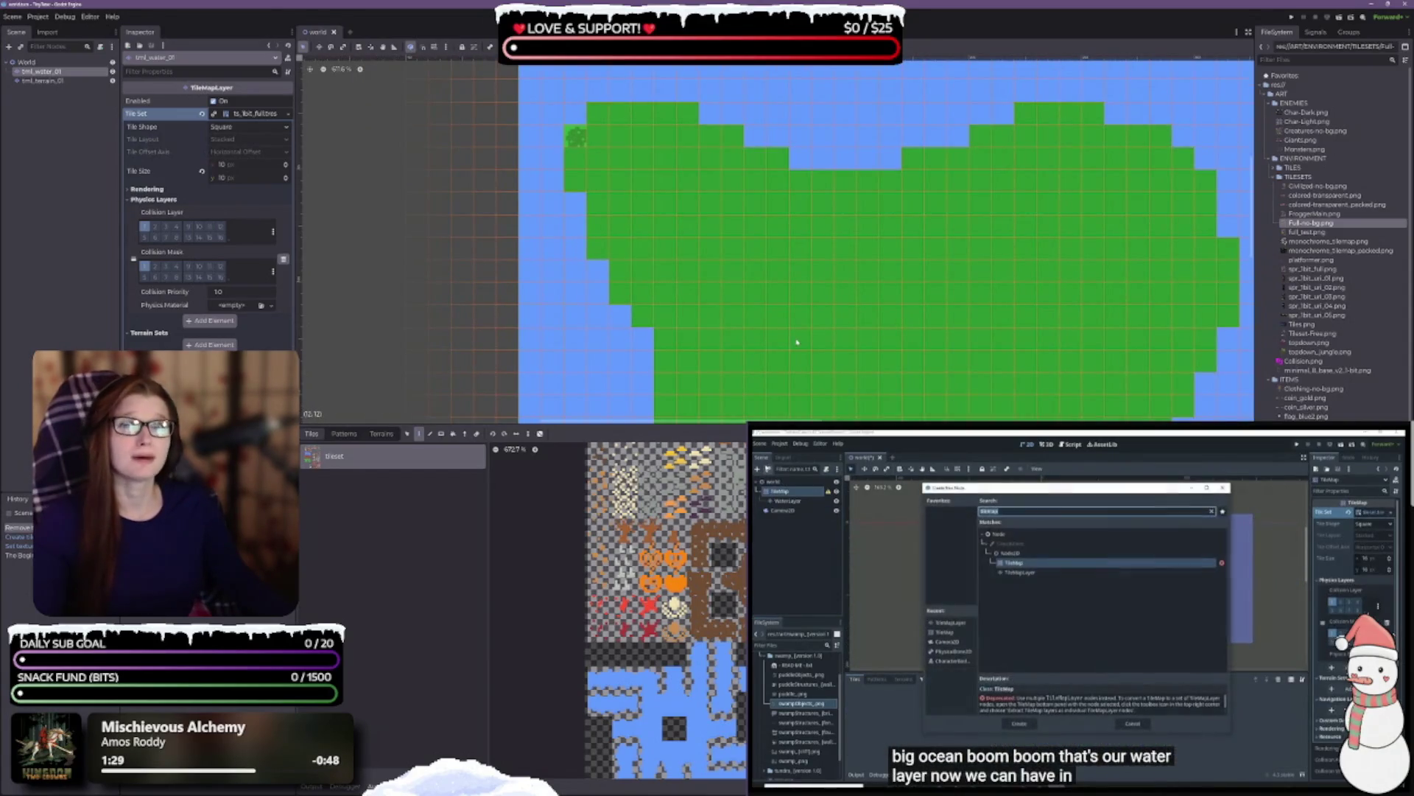
left_click_drag(796, 266, 665, 266)
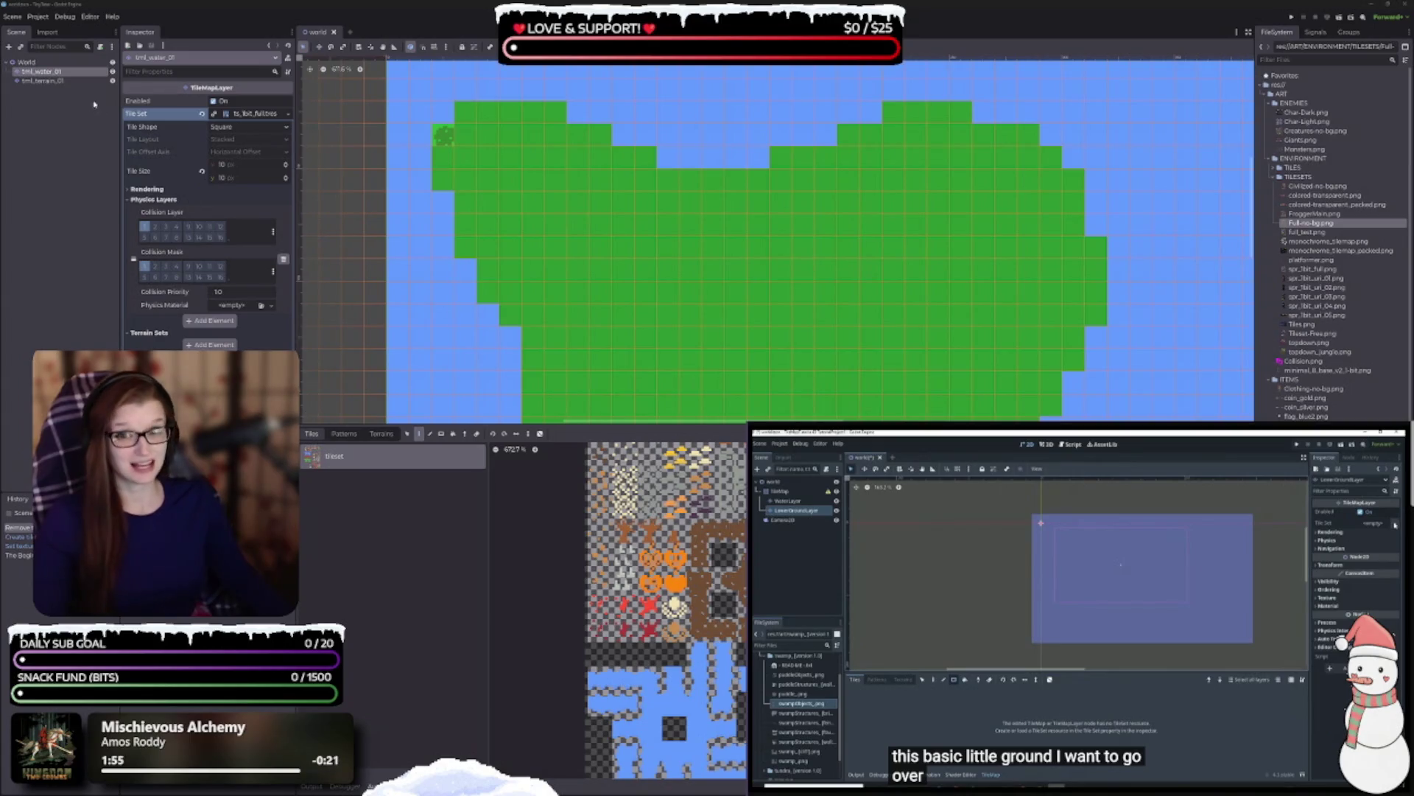
left_click(45, 81)
type("_lower")
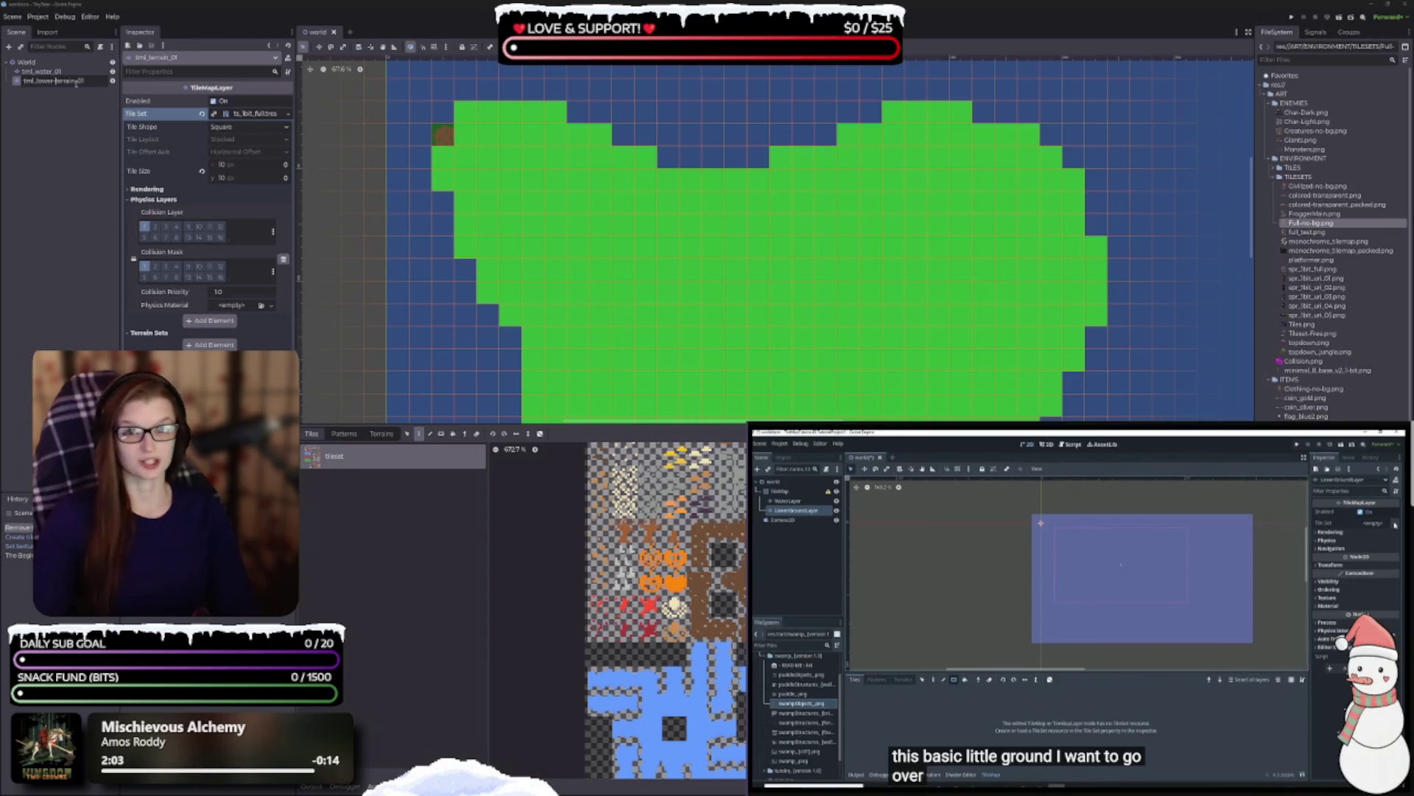
- Rename the layer tml_lower-terrain_01 and bucket-fill water under the whole island on tml_water_01
key("Return")
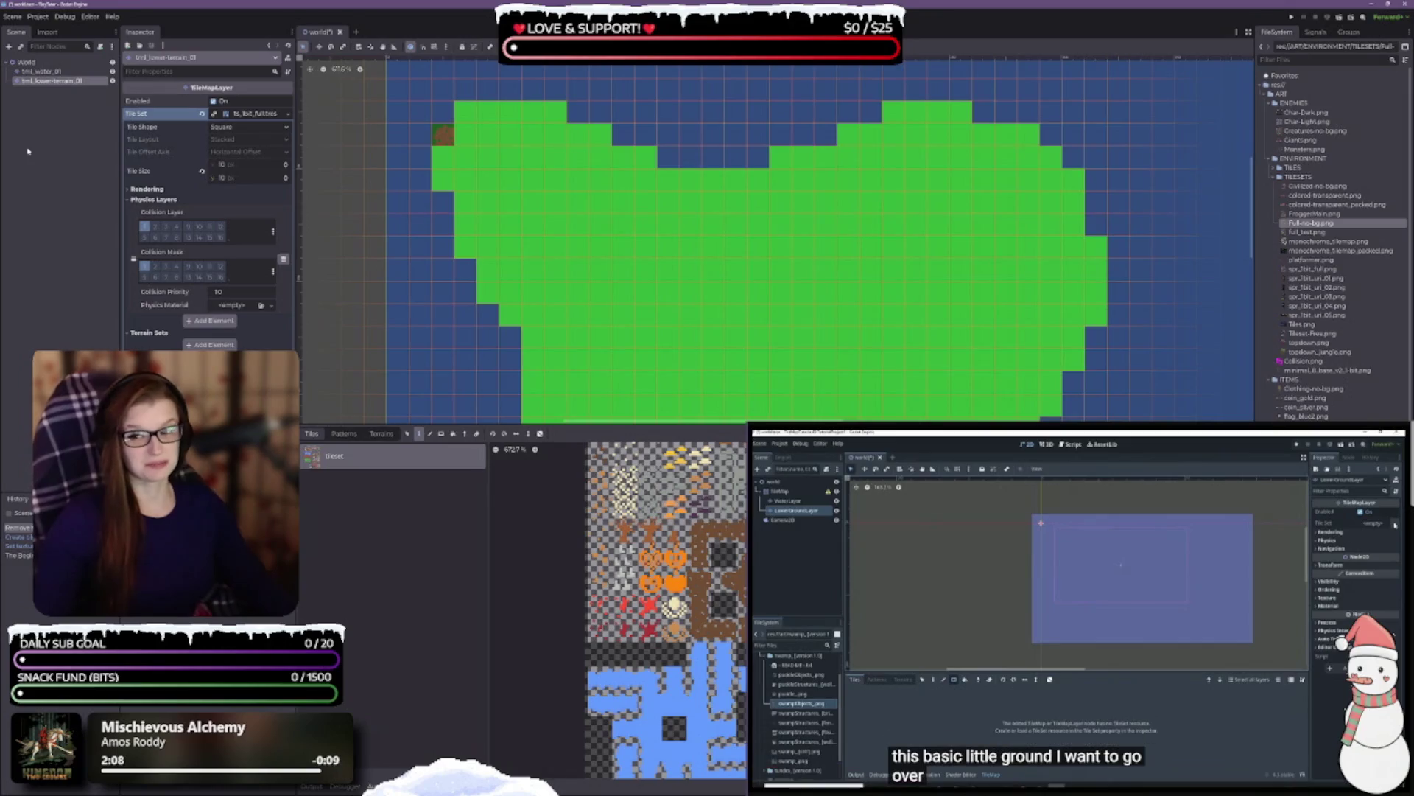
left_click(73, 72)
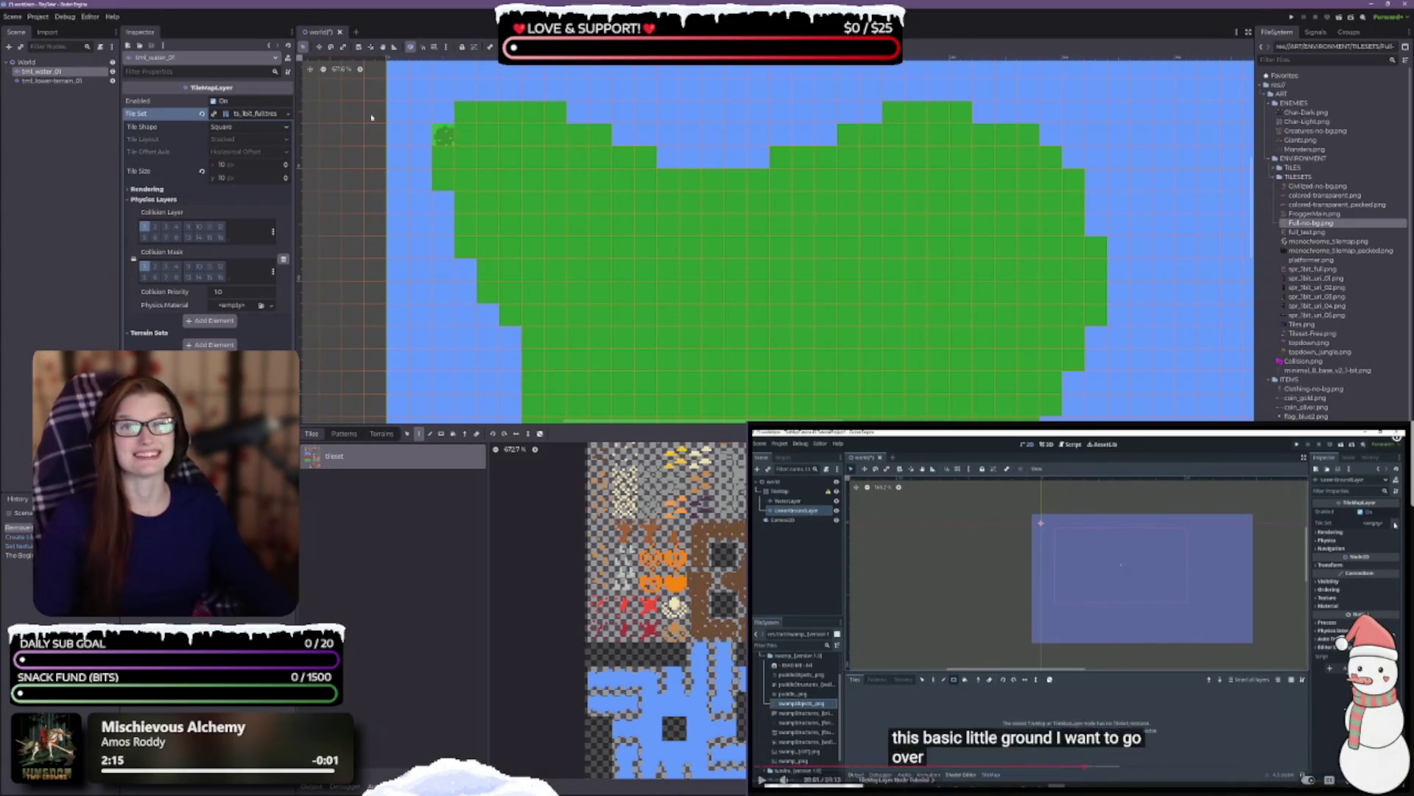
left_click(453, 433)
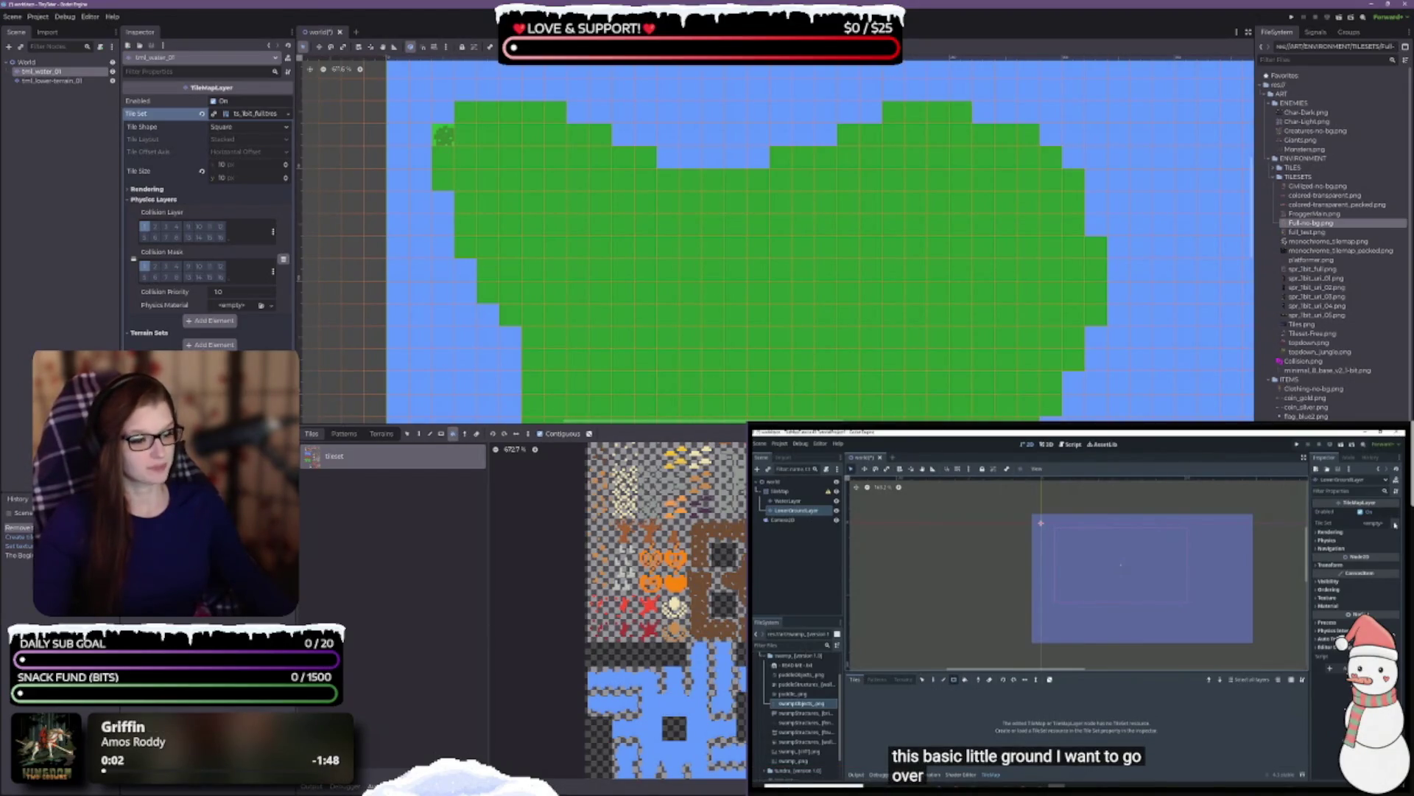
left_click(734, 256)
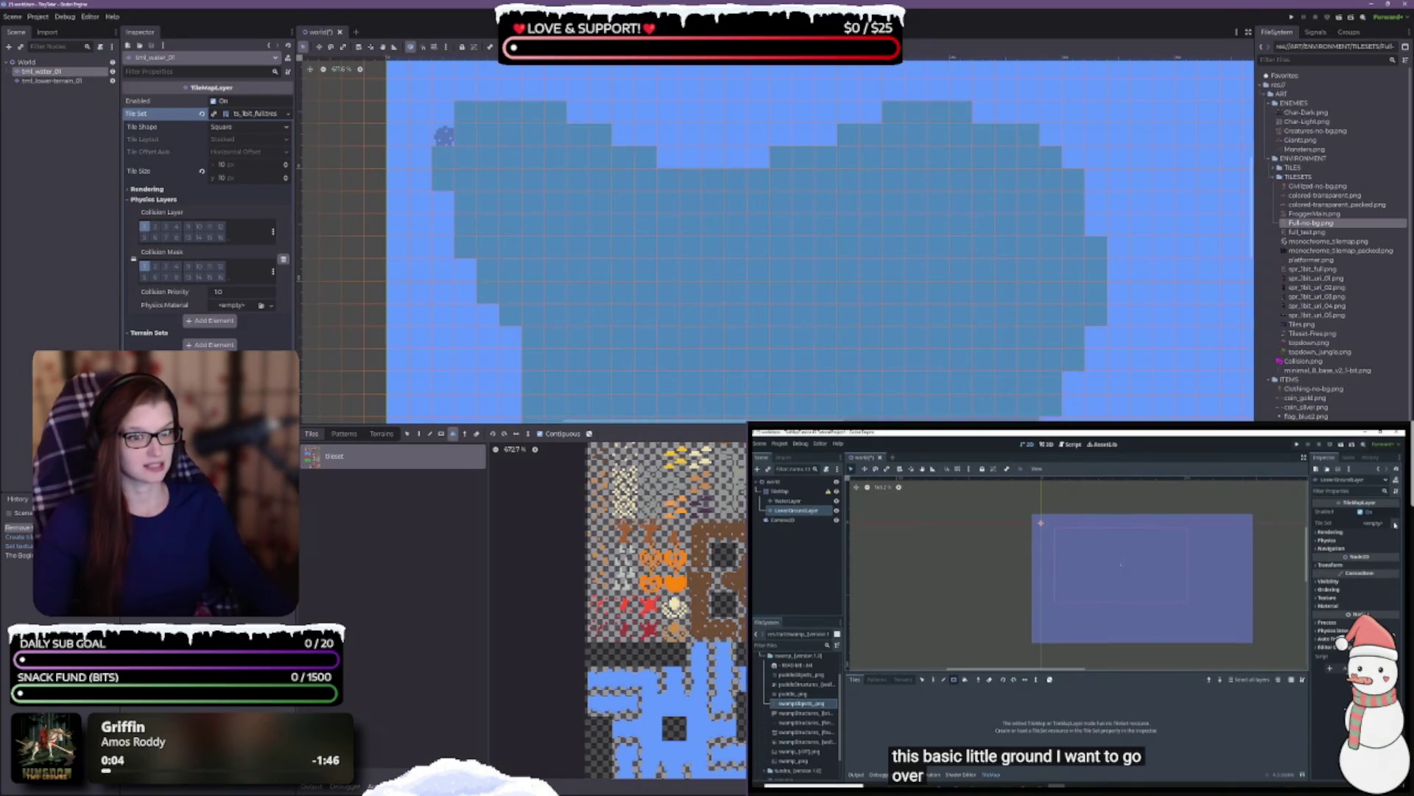
- Paint a single grass tile at the island's edge on the lower terrain layer
left_click(78, 82)
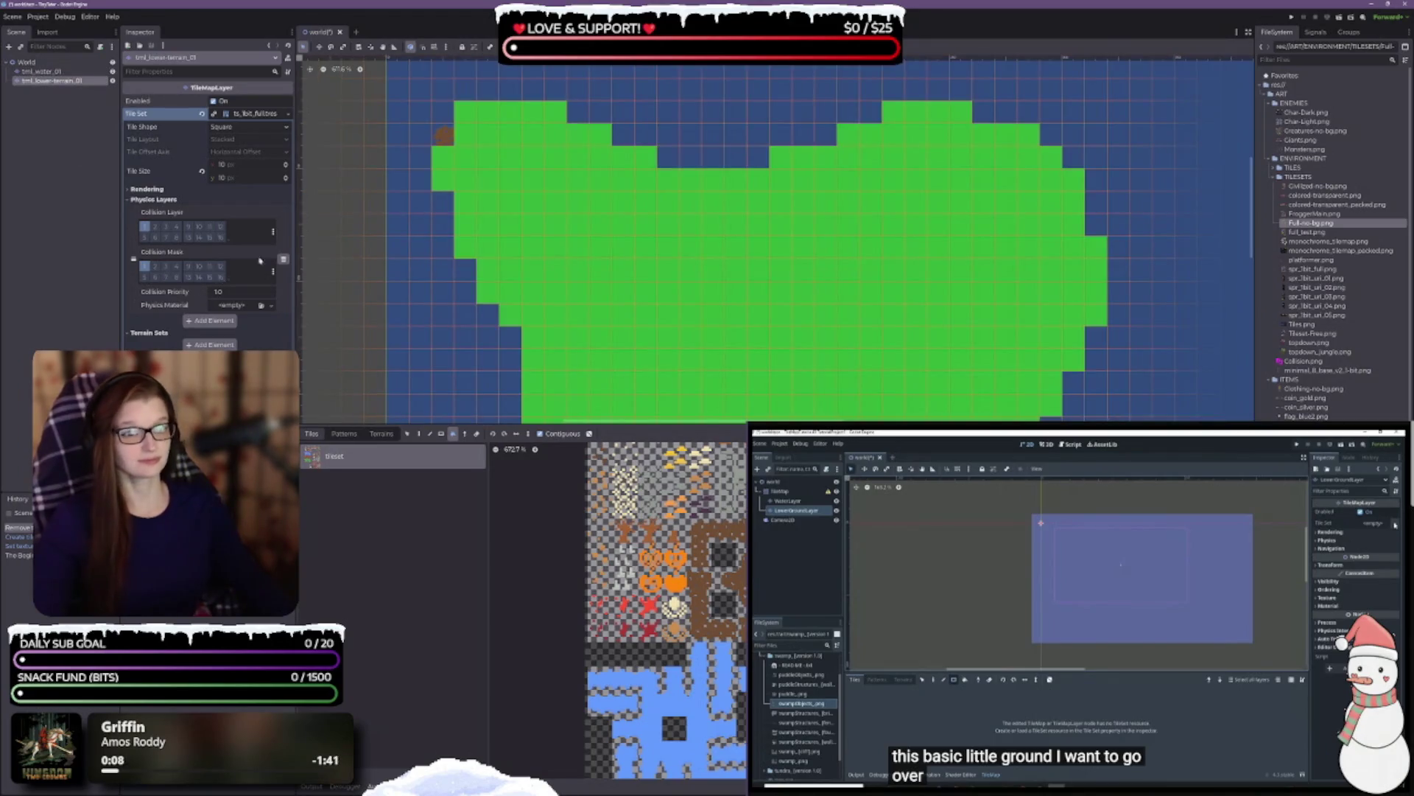
scroll(674, 508, "down", 3)
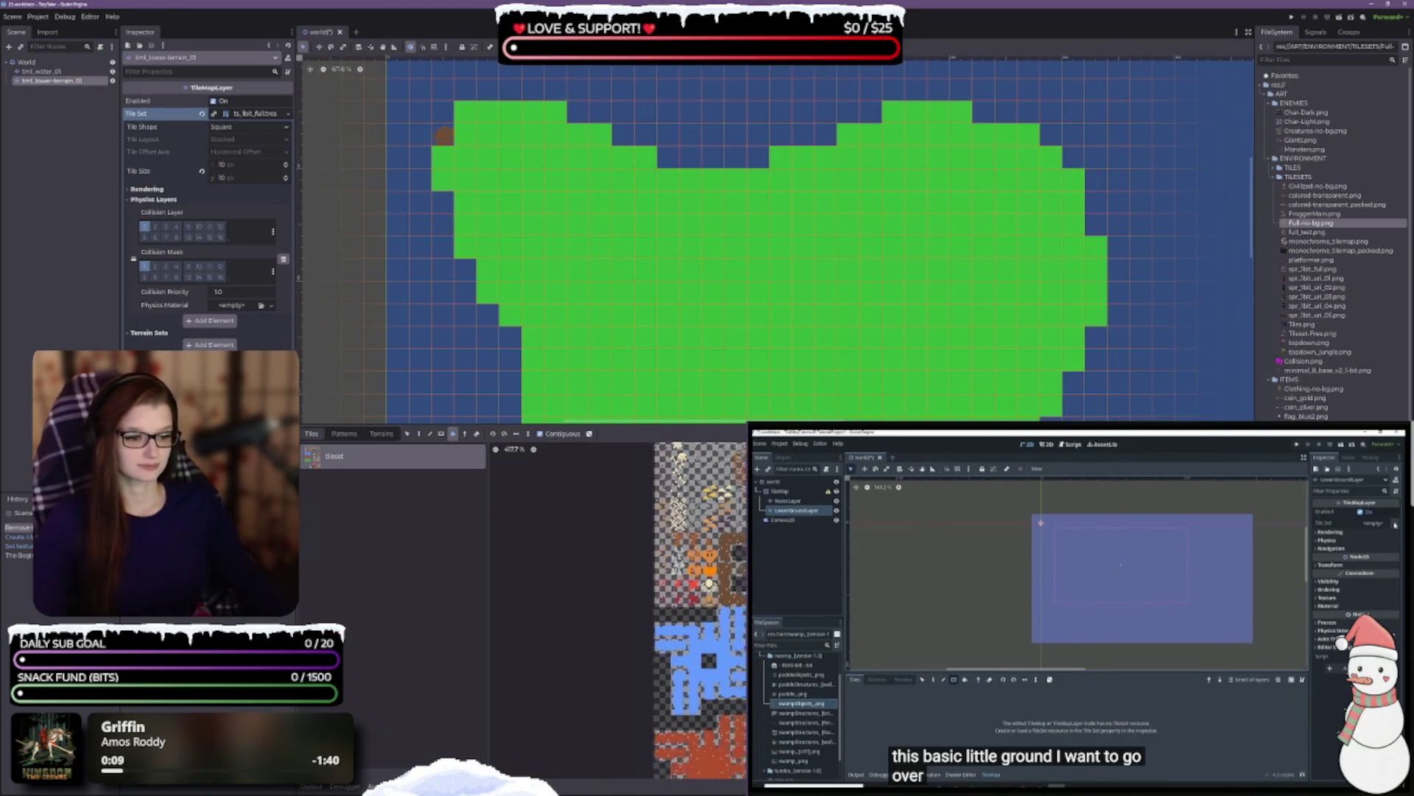
scroll(694, 612, "down", 5)
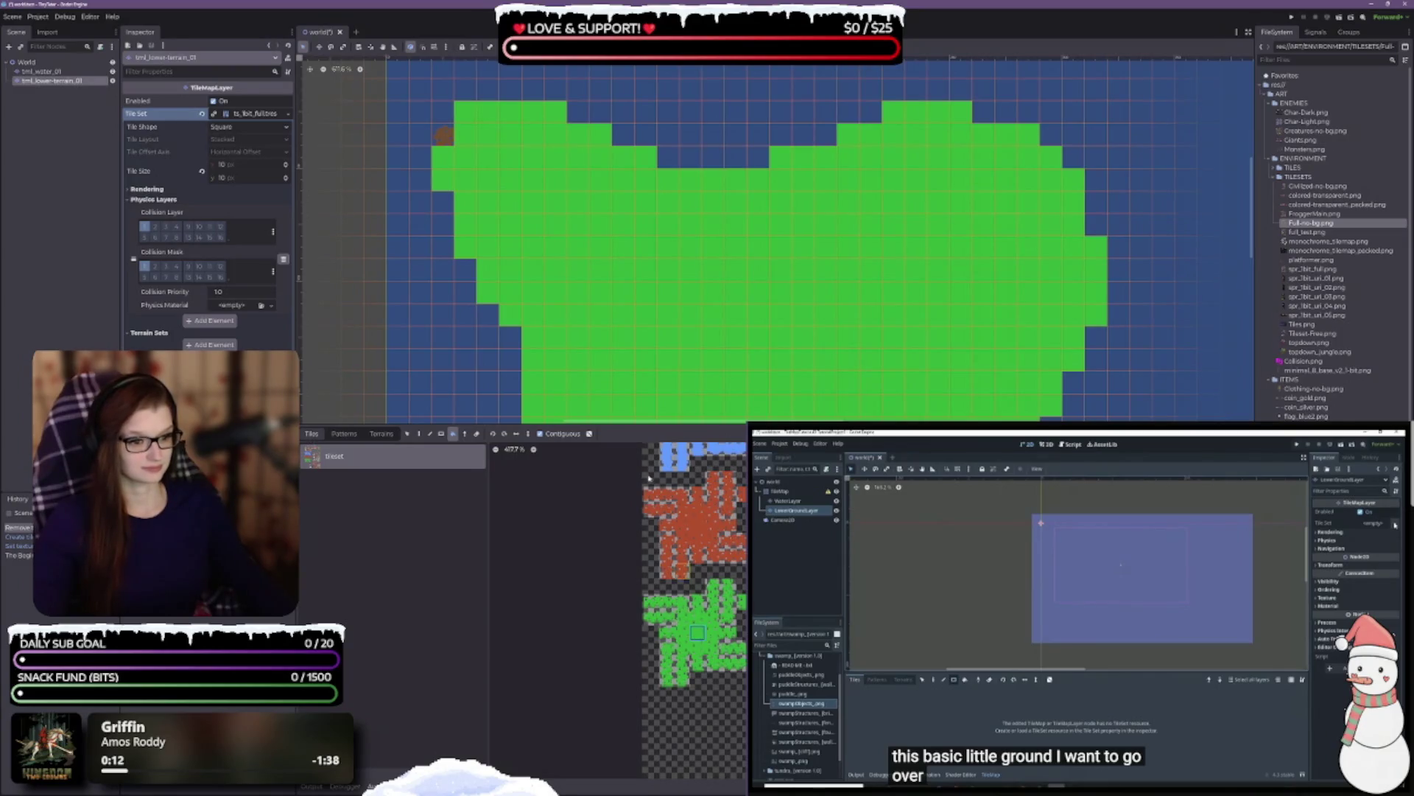
left_click(419, 433)
left_click(446, 141)
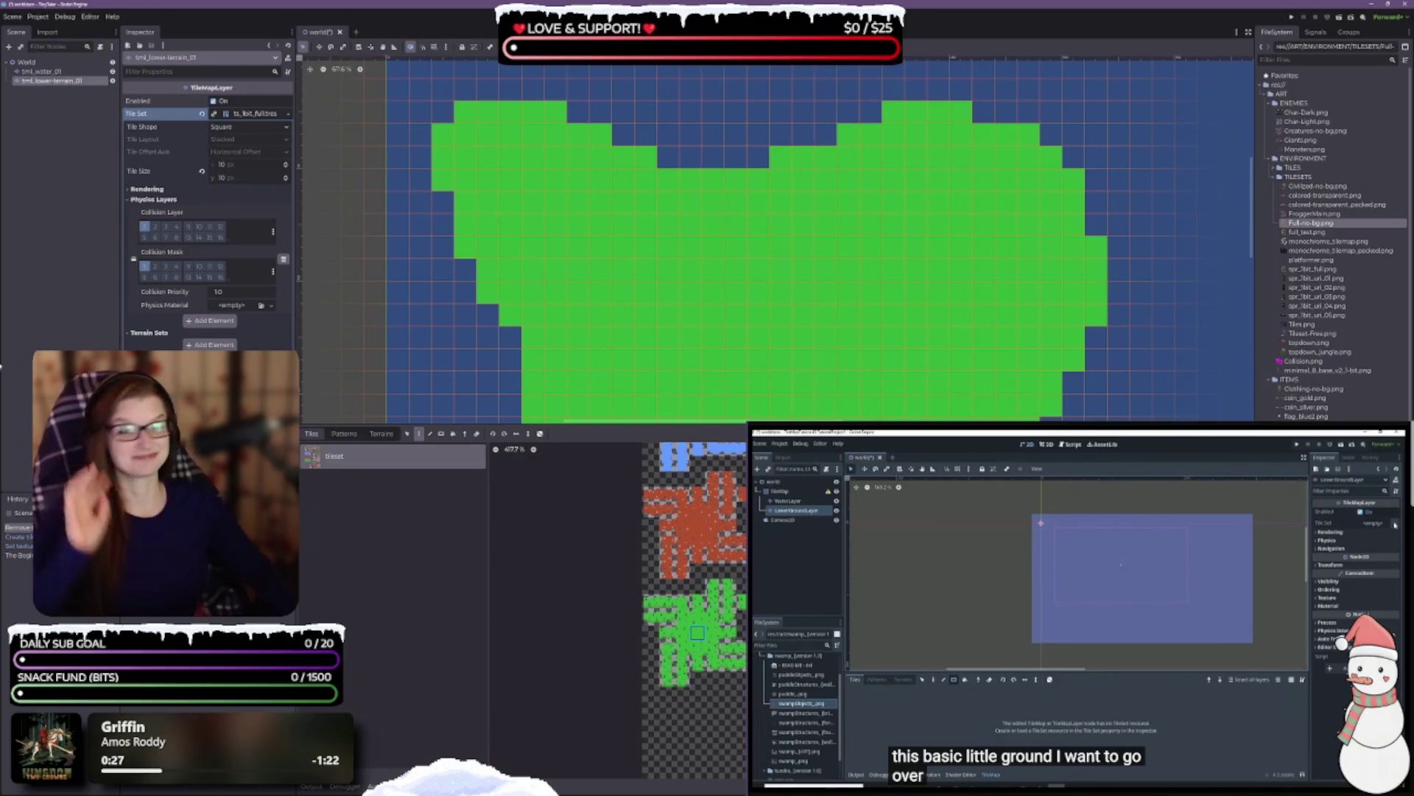
- Enlarge the map view, deselect the layer, save the World scene, then switch to Aseprite
left_click_drag(648, 425, 648, 484)
left_click(17, 170)
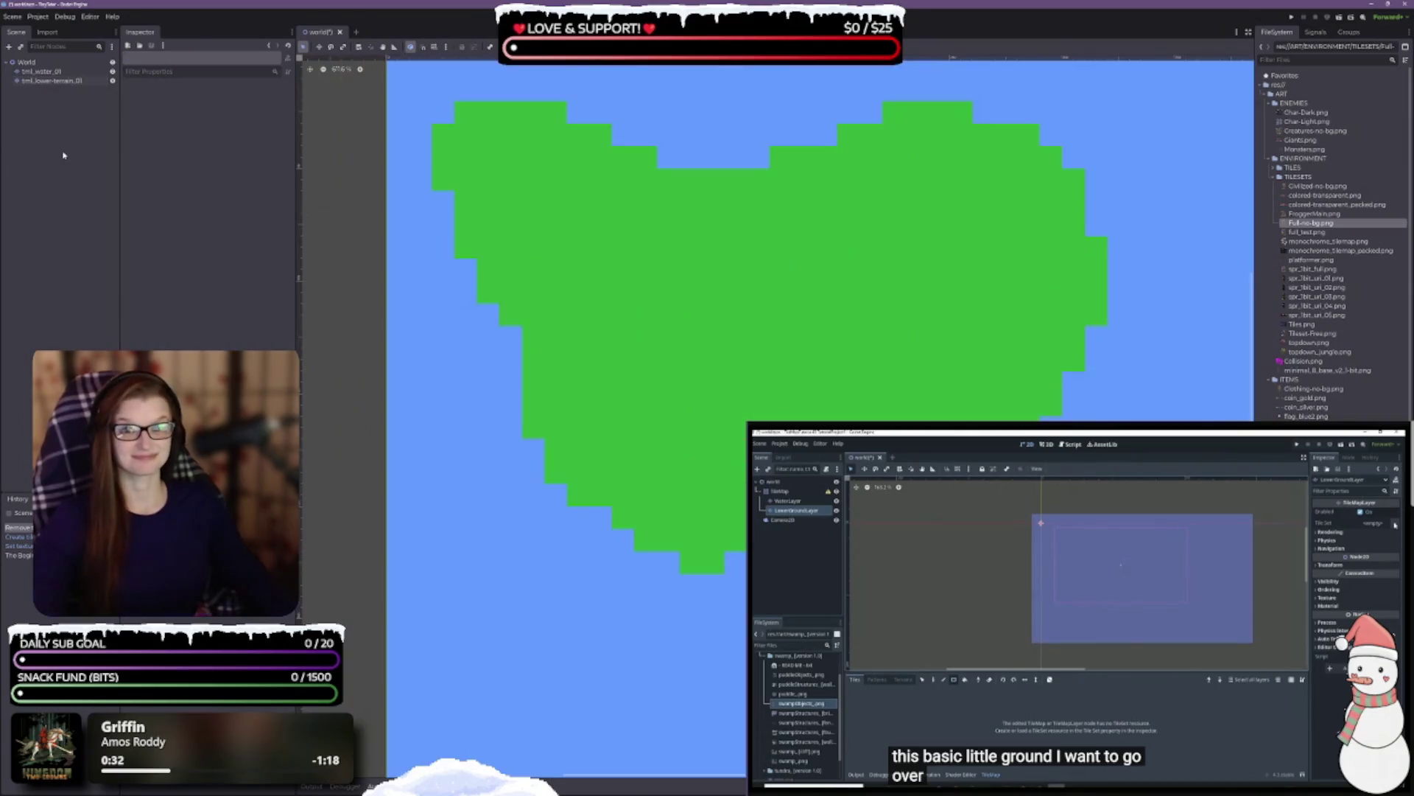
key("ctrl+s")
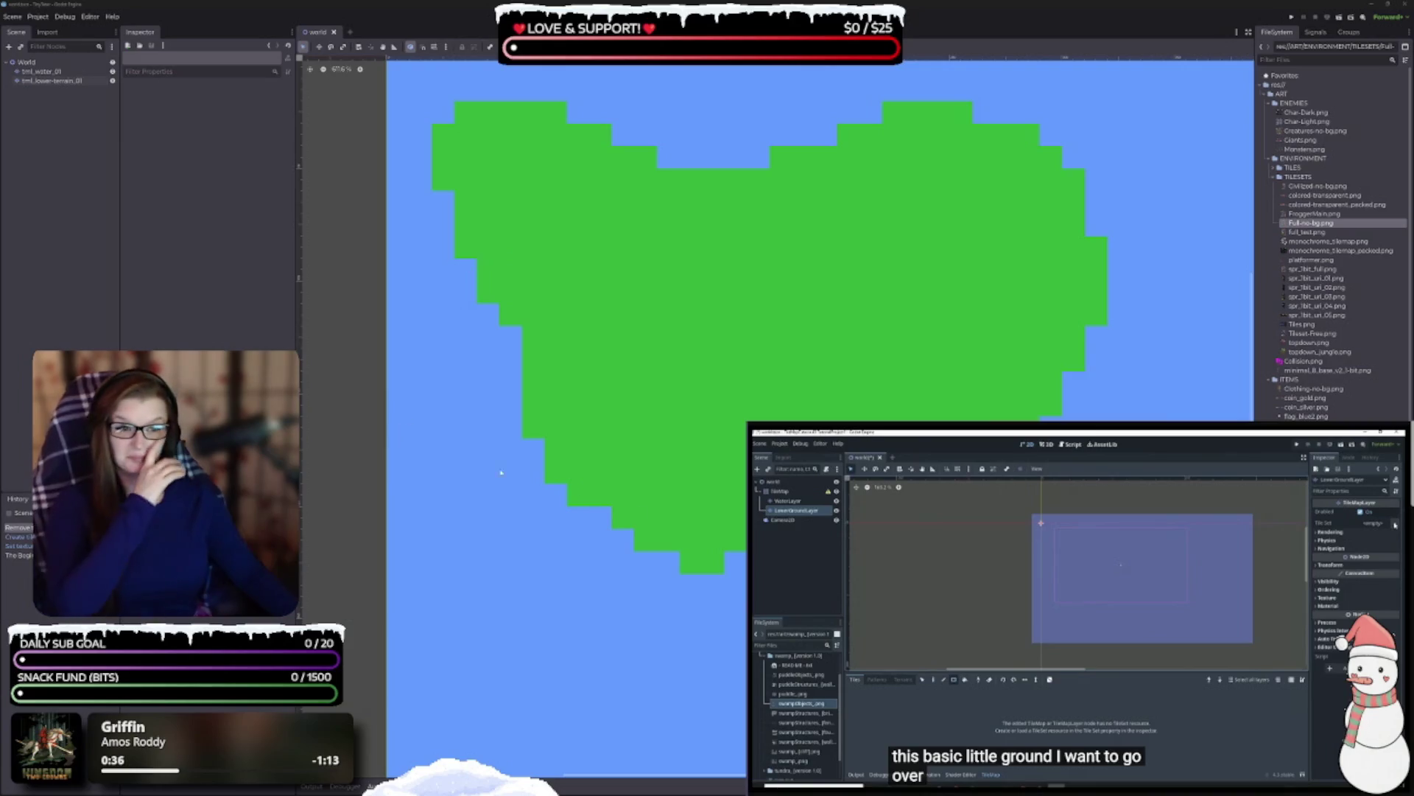
scroll(499, 256, "down", 2)
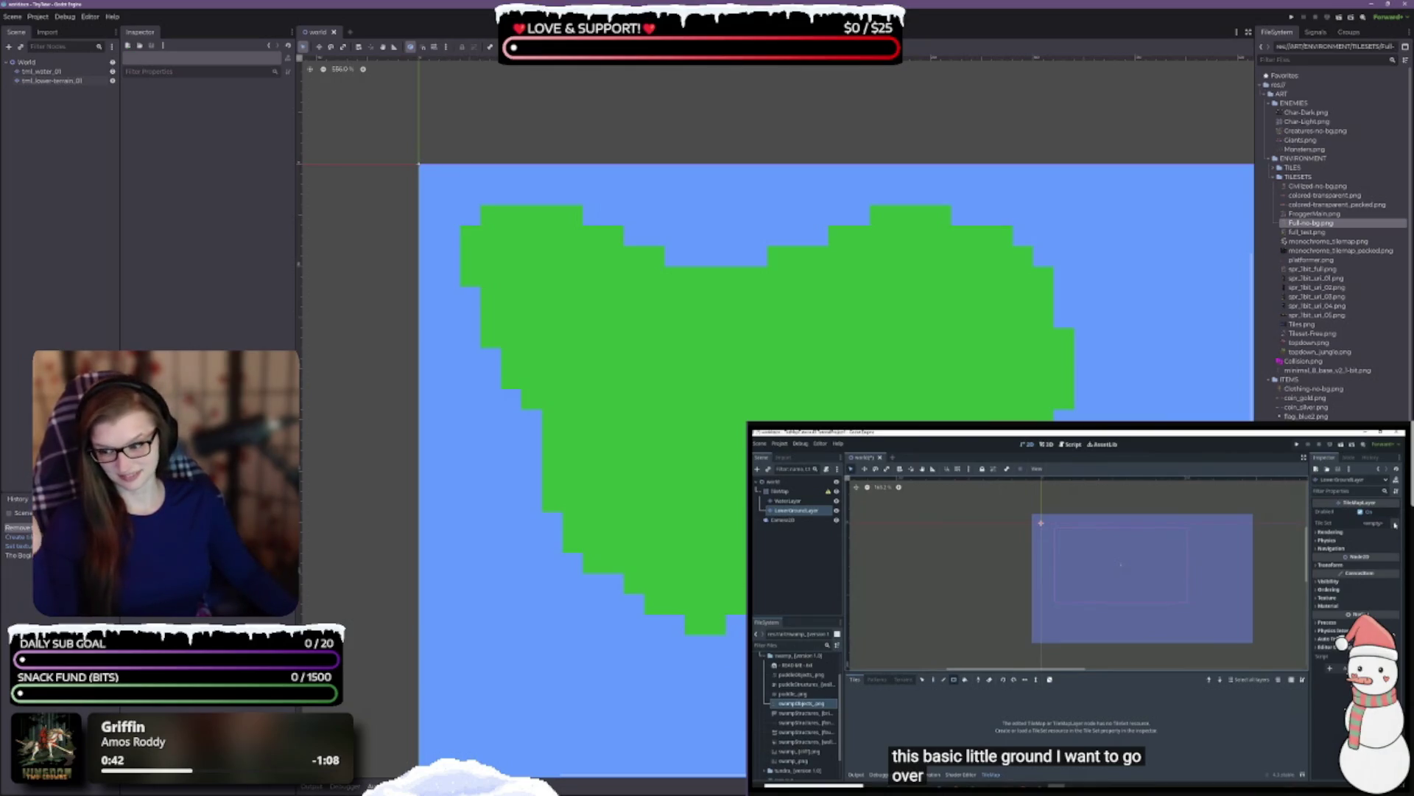
key("alt+Tab")
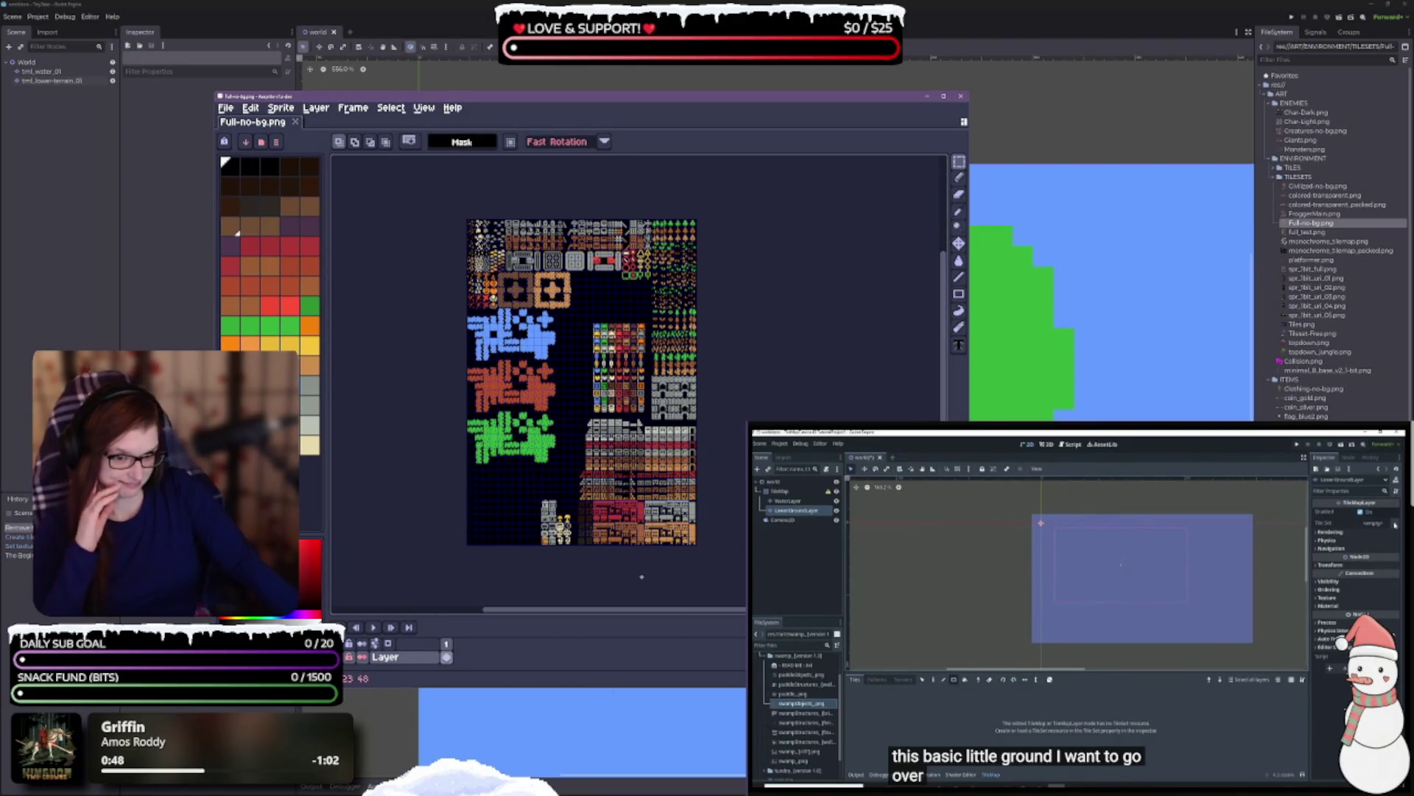
- Zoom into the green tiles of Full-no-bg.png and choose the Pencil tool
scroll(515, 435, "up", 5)
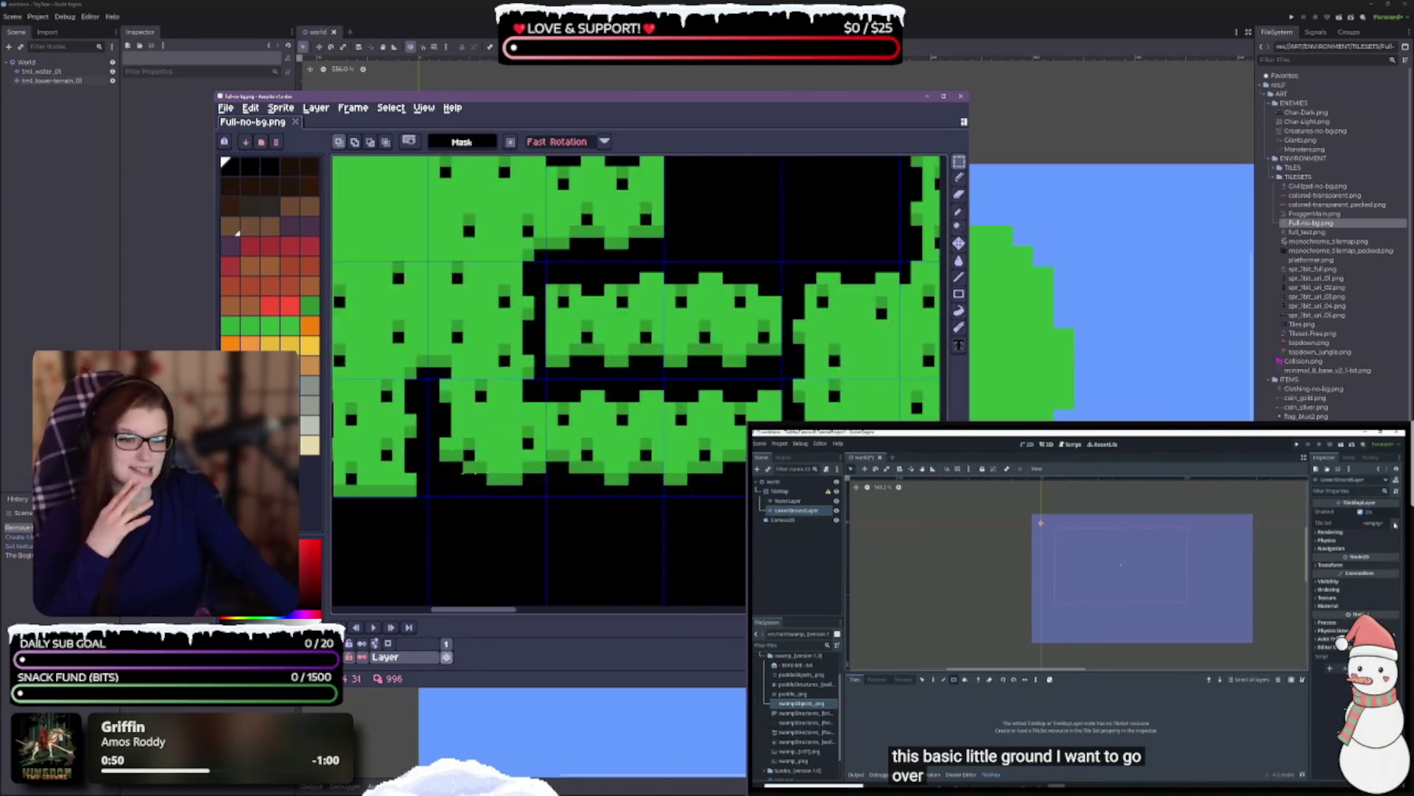
scroll(712, 435, "down", 3)
scroll(692, 455, "up", 2)
scroll(645, 439, "up", 1)
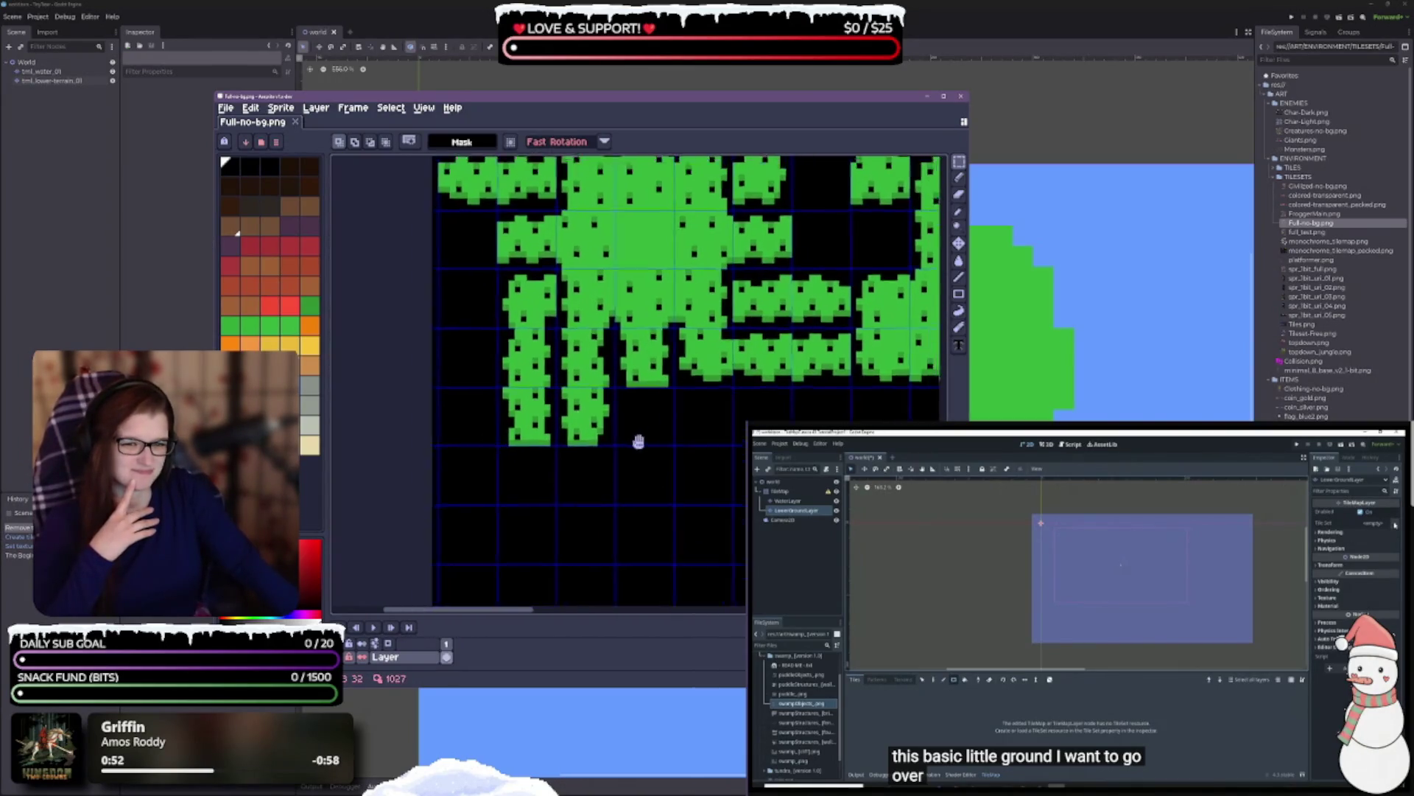
left_click(960, 179)
scroll(683, 545, "up", 1)
left_click_drag(683, 545, 681, 527)
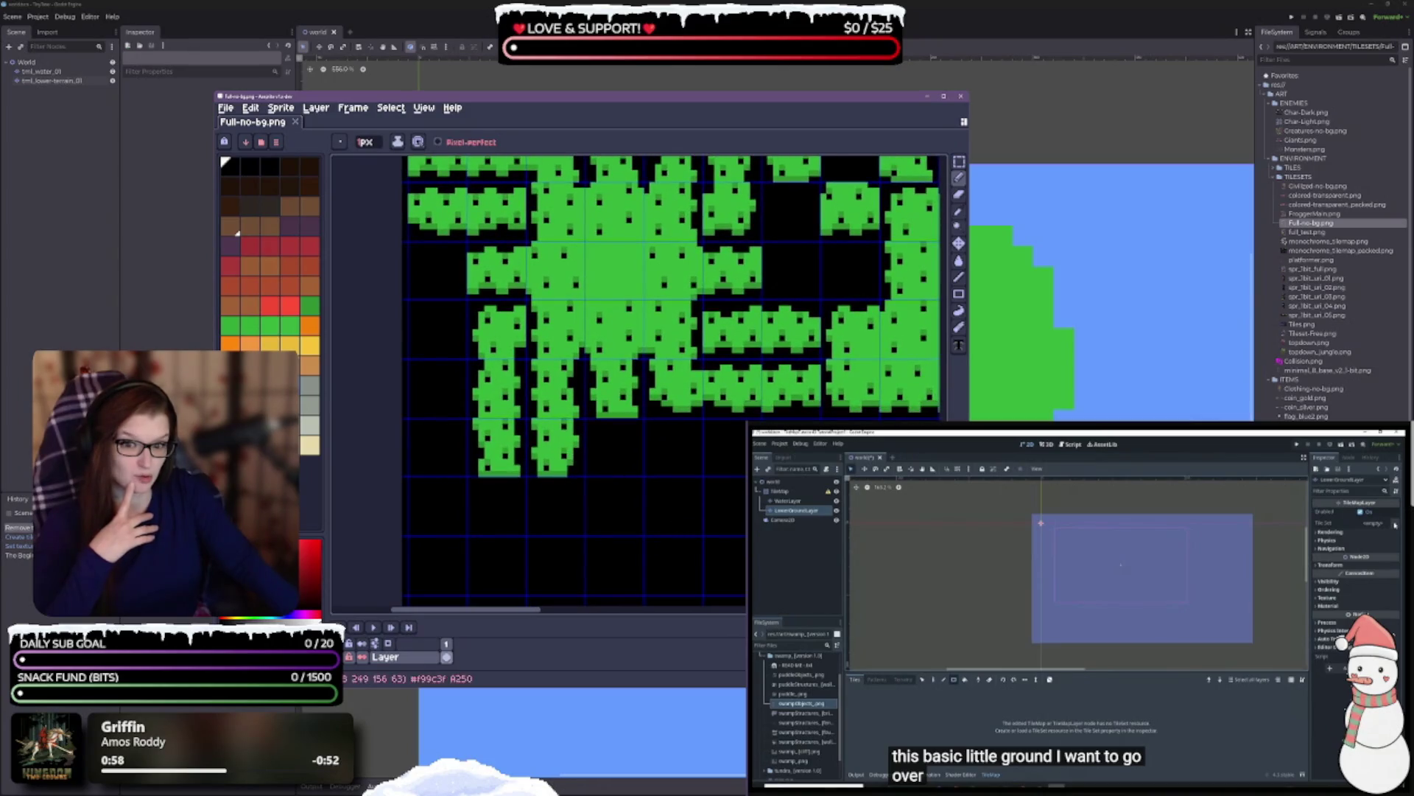
- Pick a grass-green palette swatch and dab test pixels below the green tiles
left_click(237, 331)
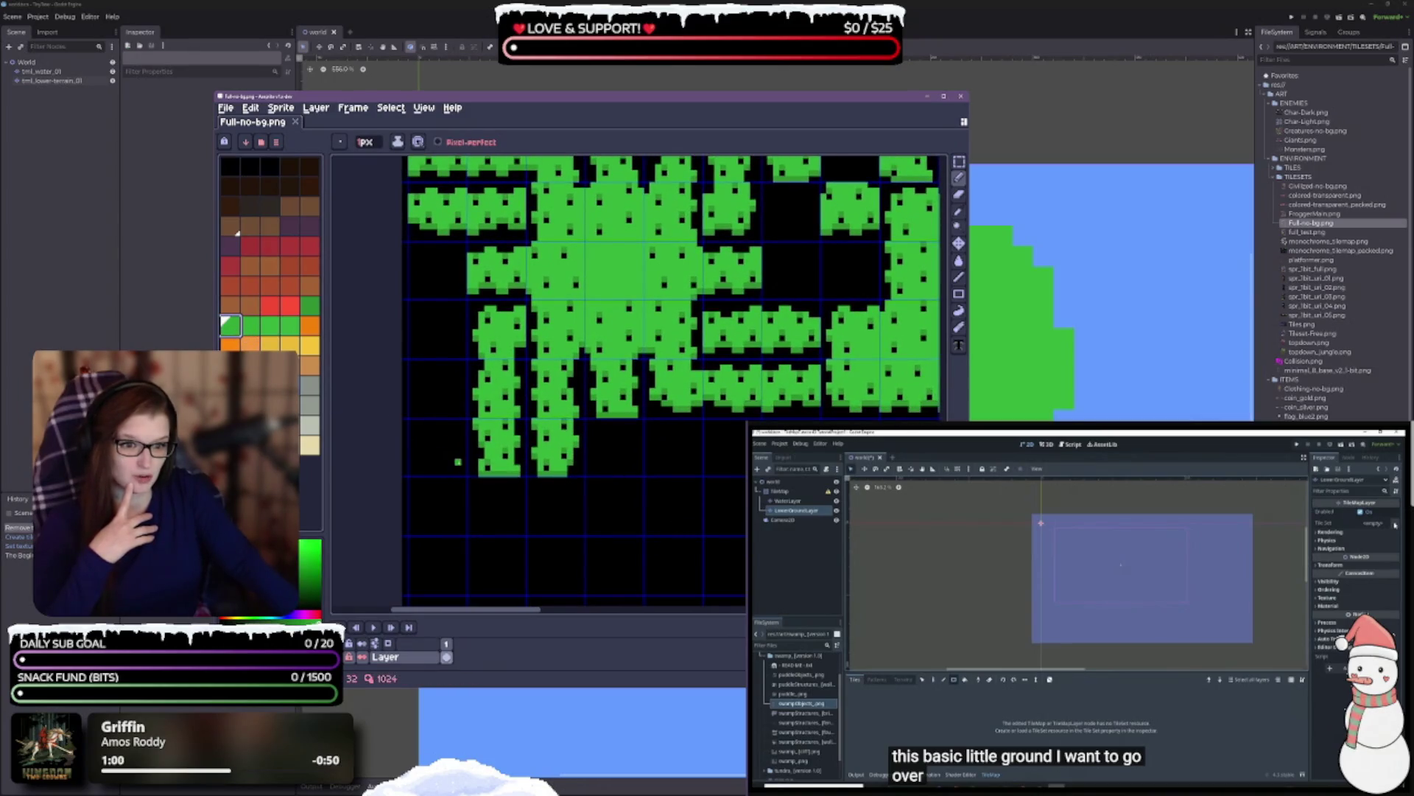
left_click(552, 480)
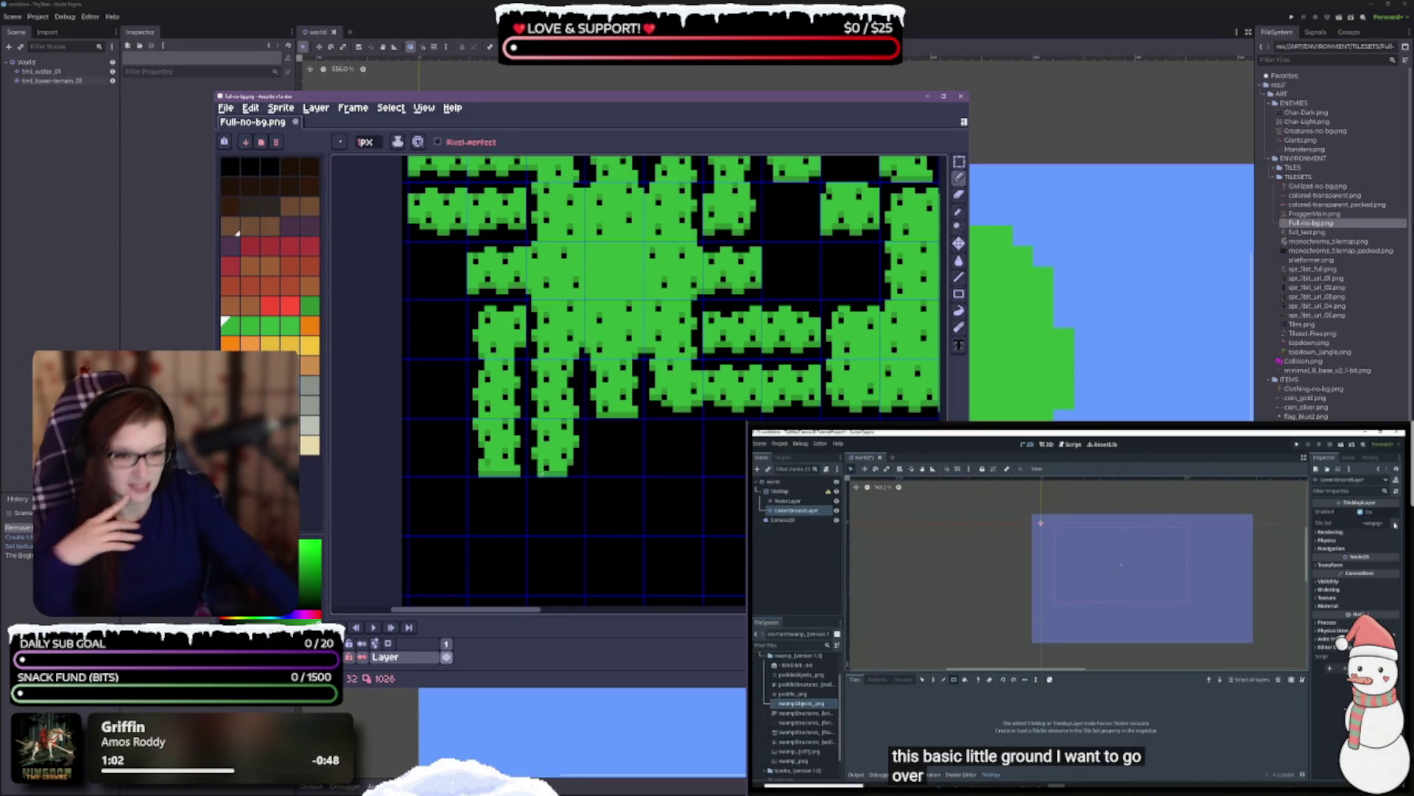
left_click(458, 491)
left_click(250, 325)
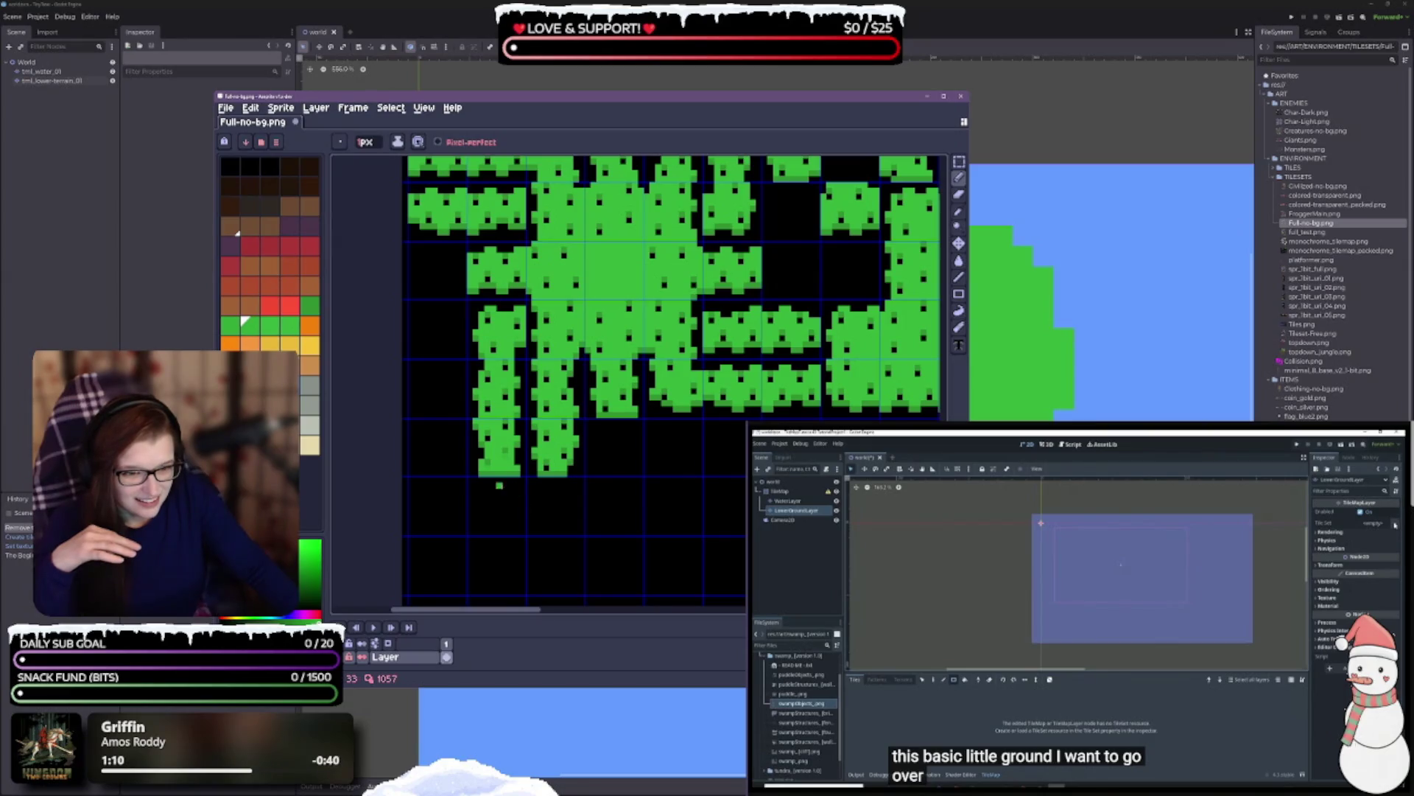
scroll(534, 508, "up", 3)
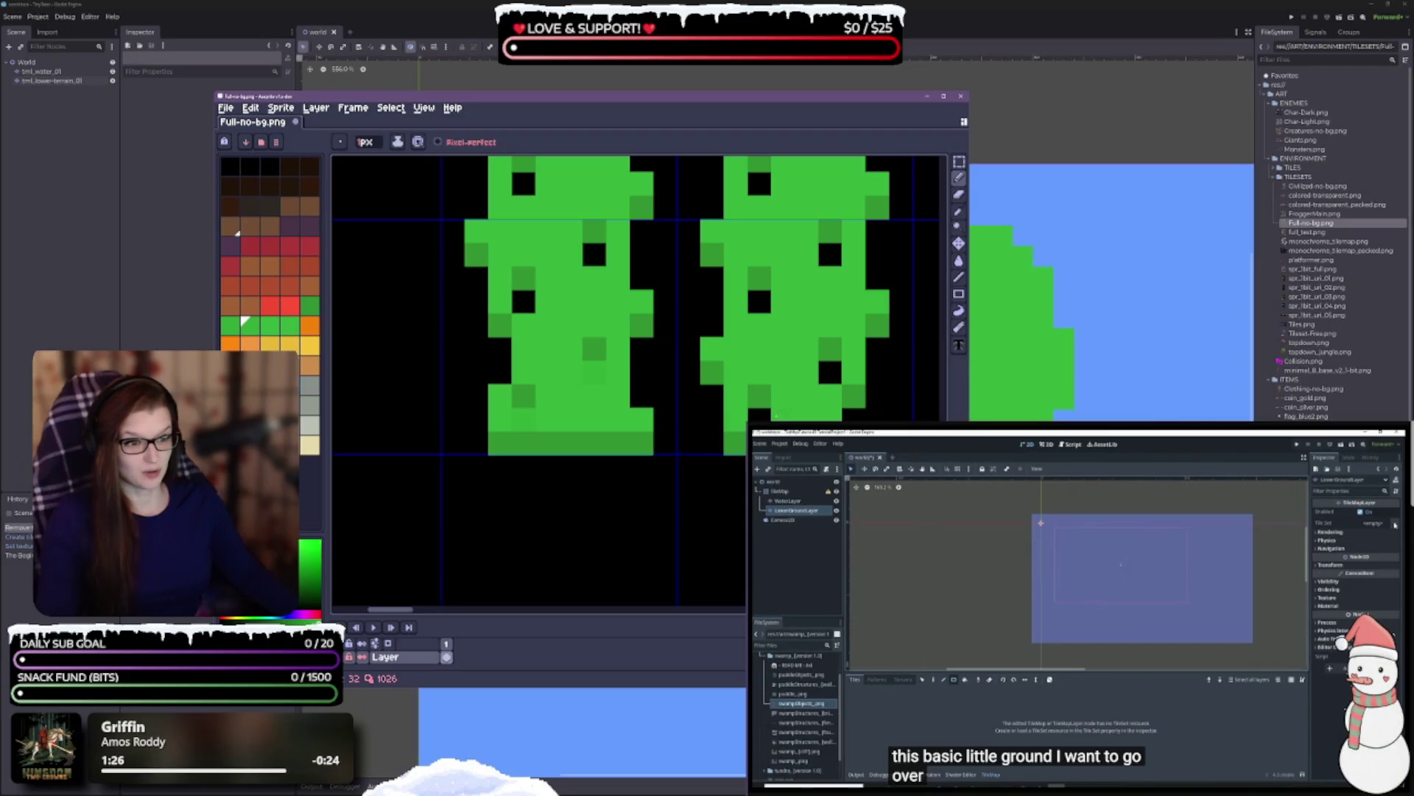
- Paint the black eye pixels in the first grass tiles green
scroll(816, 305, "up", 2)
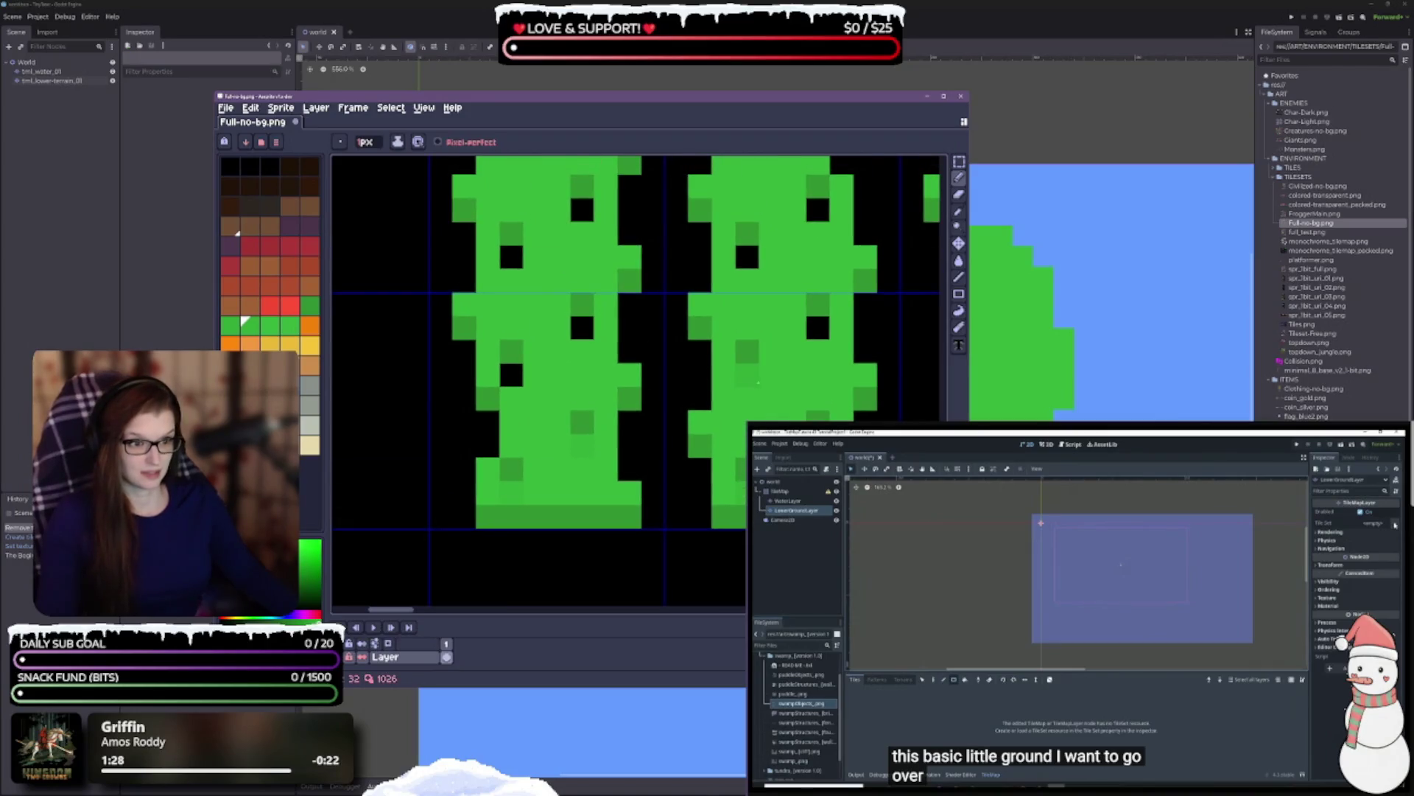
left_click(818, 328)
left_click(511, 375)
left_click(582, 327)
scroll(545, 383, "up", 5)
left_click(507, 443)
left_click(579, 396)
left_click(507, 325)
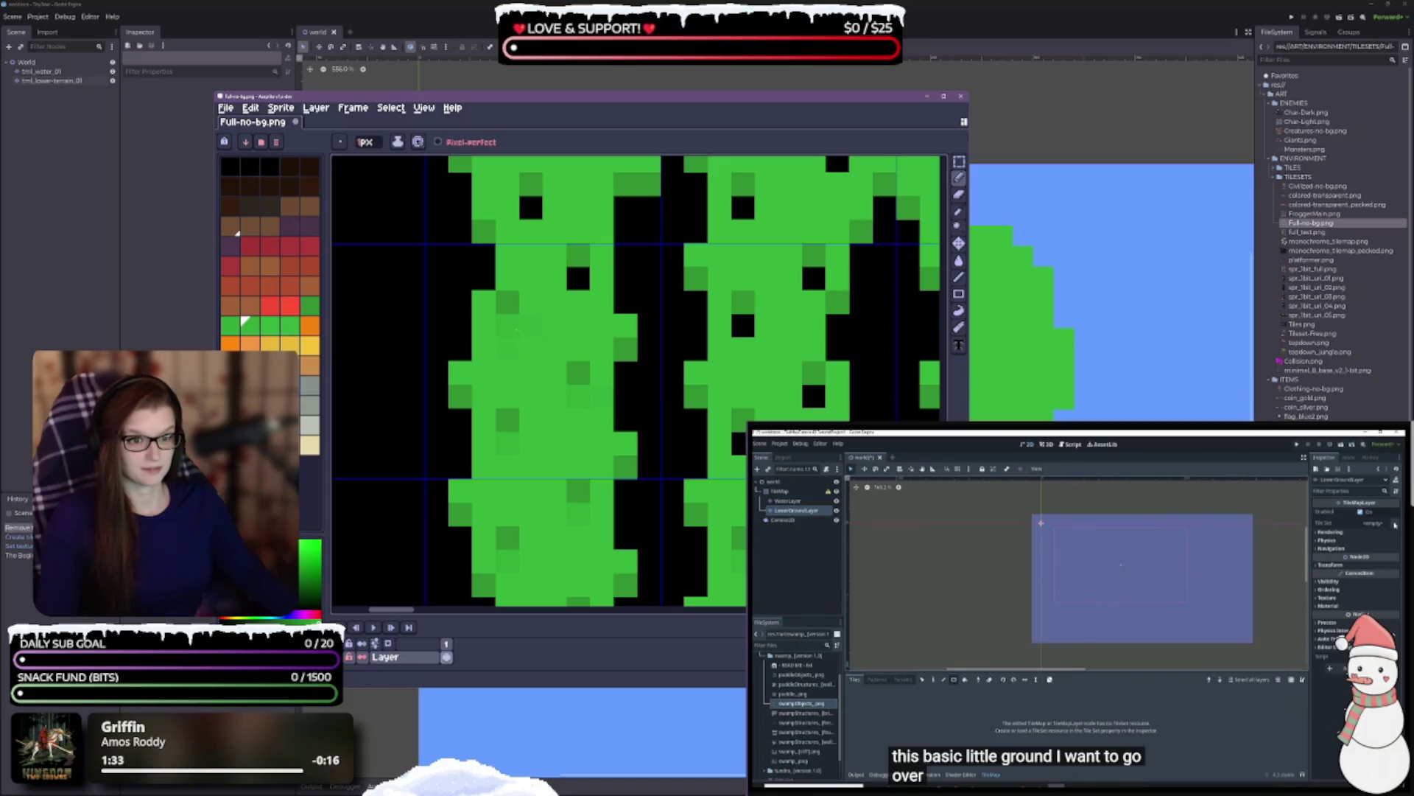
left_click(578, 278)
- Cover the remaining black eye pixels on the next tile rows with green
scroll(586, 287, "up", 5)
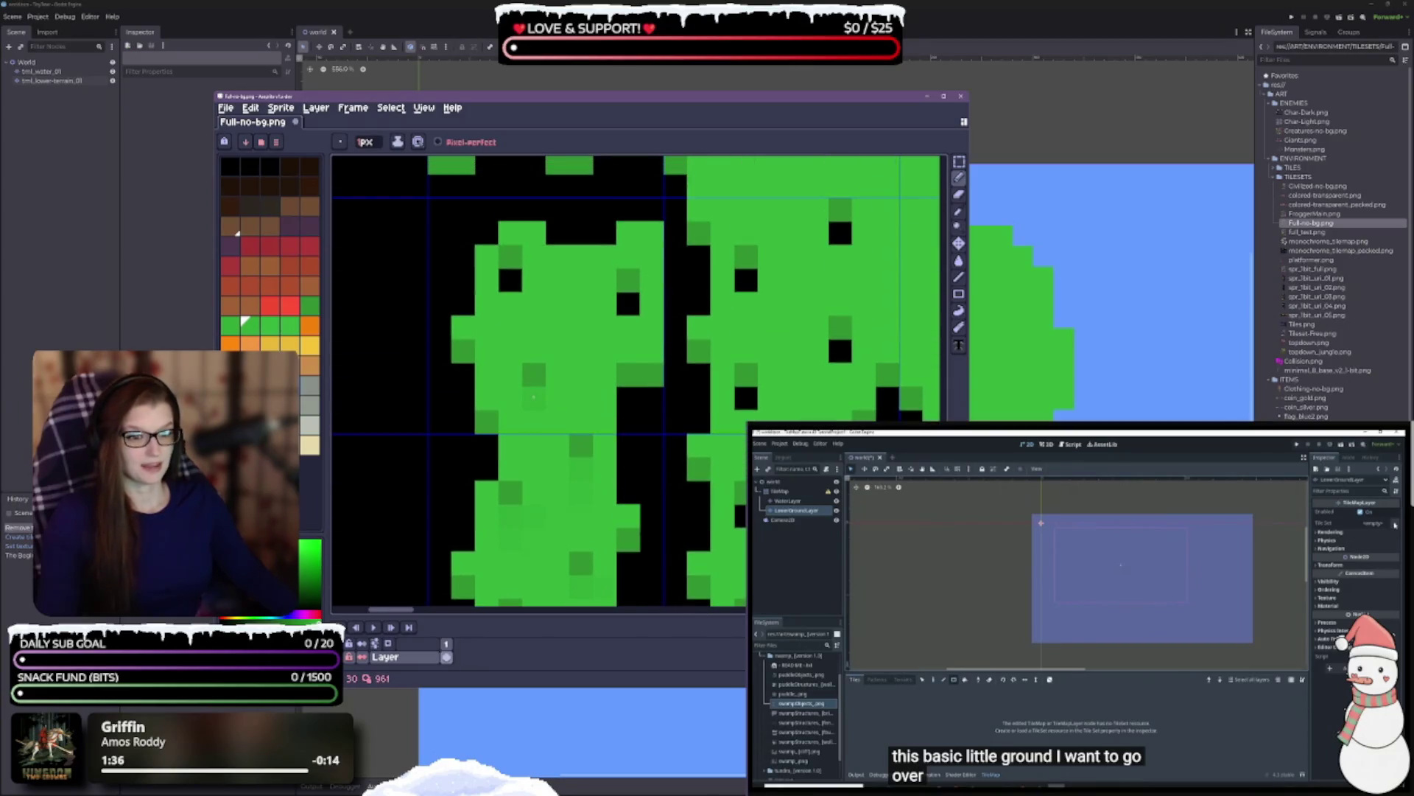
left_click(511, 282)
left_click(629, 303)
scroll(628, 303, "up", 5)
left_click(506, 444)
left_click(459, 373)
left_click(579, 373)
left_click(625, 444)
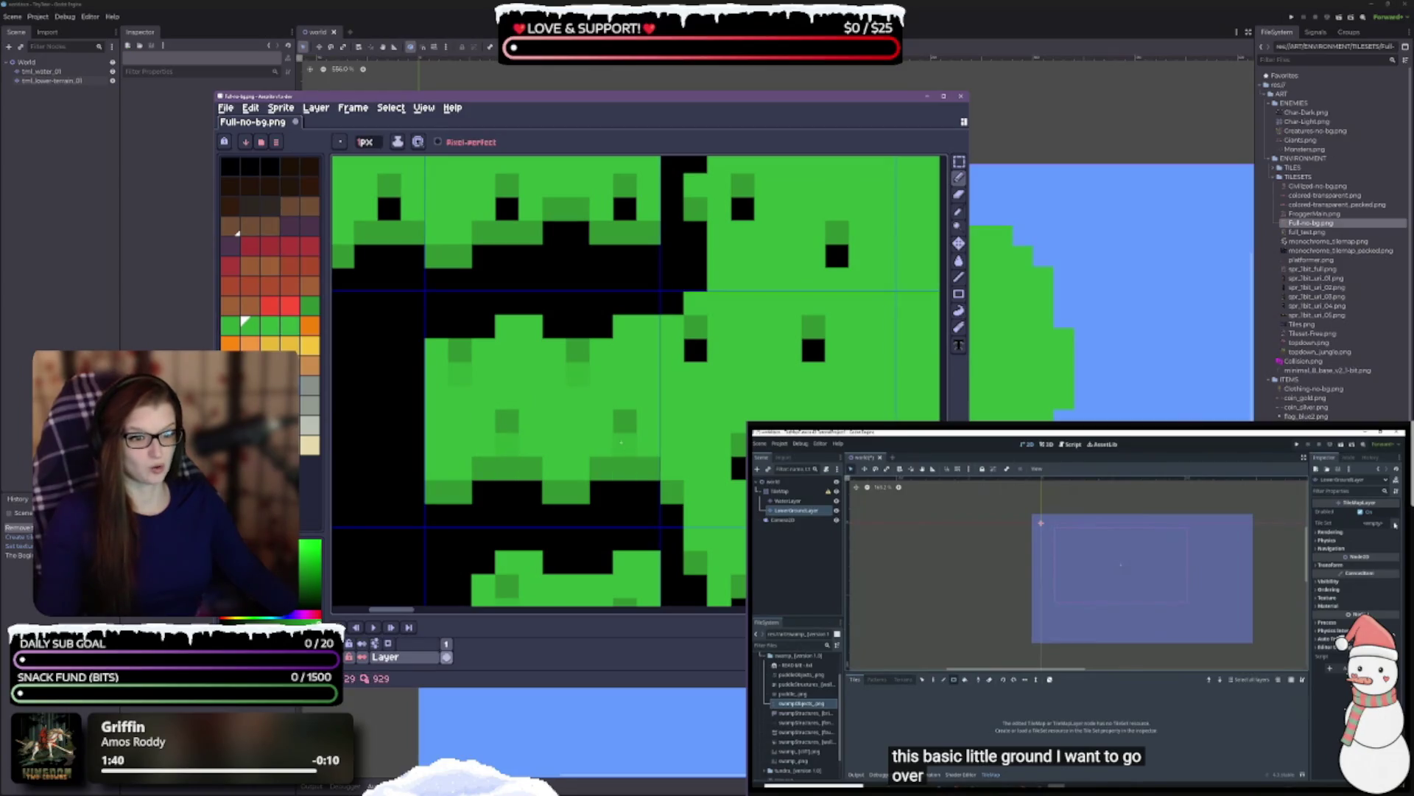
scroll(624, 444, "down", 2)
scroll(562, 395, "up", 3)
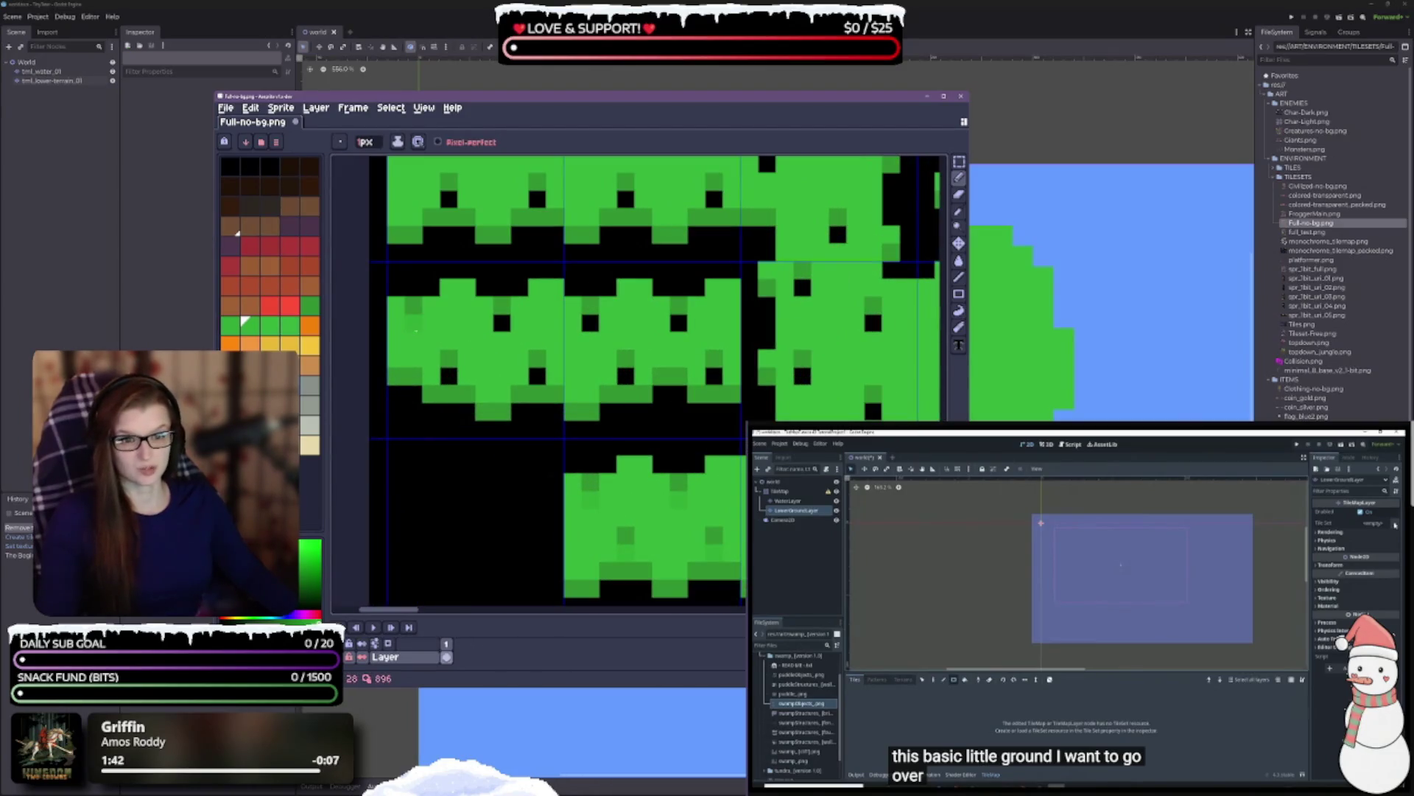
left_click(449, 376)
left_click(502, 322)
left_click(537, 376)
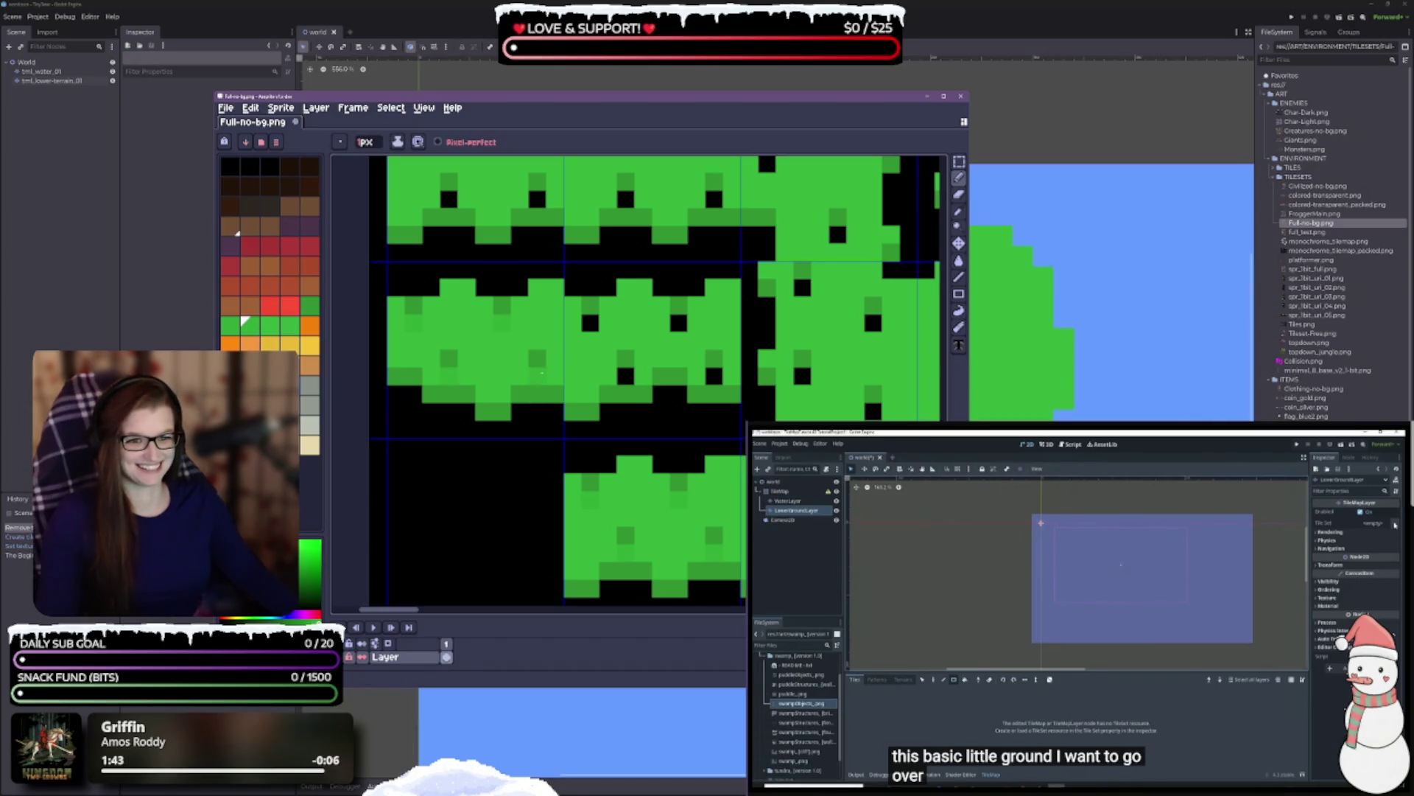
scroll(537, 375, "up", 3)
- Switch to the bright grass green and recolour the black pixels in the lower tile row
left_click(424, 474, "alt")
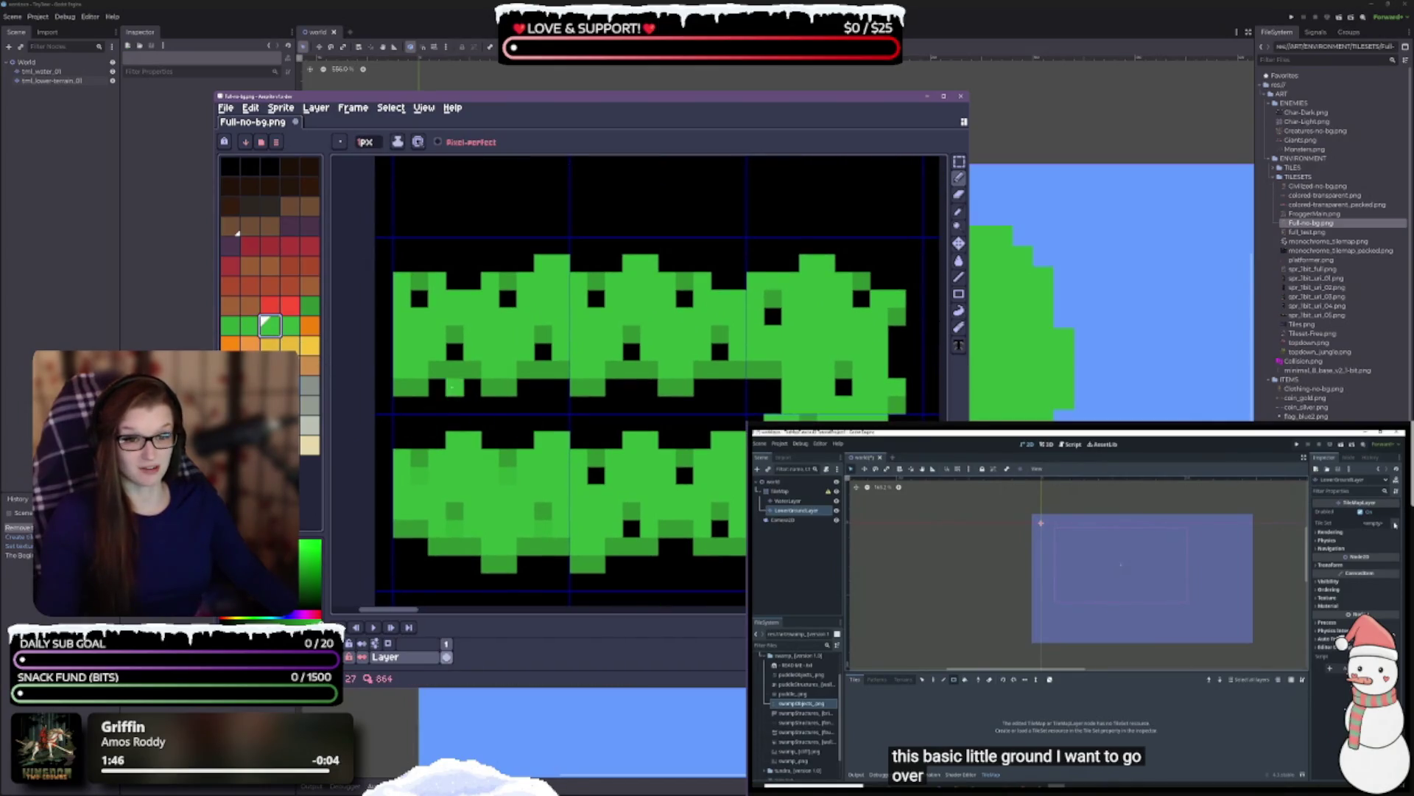
left_click(445, 528)
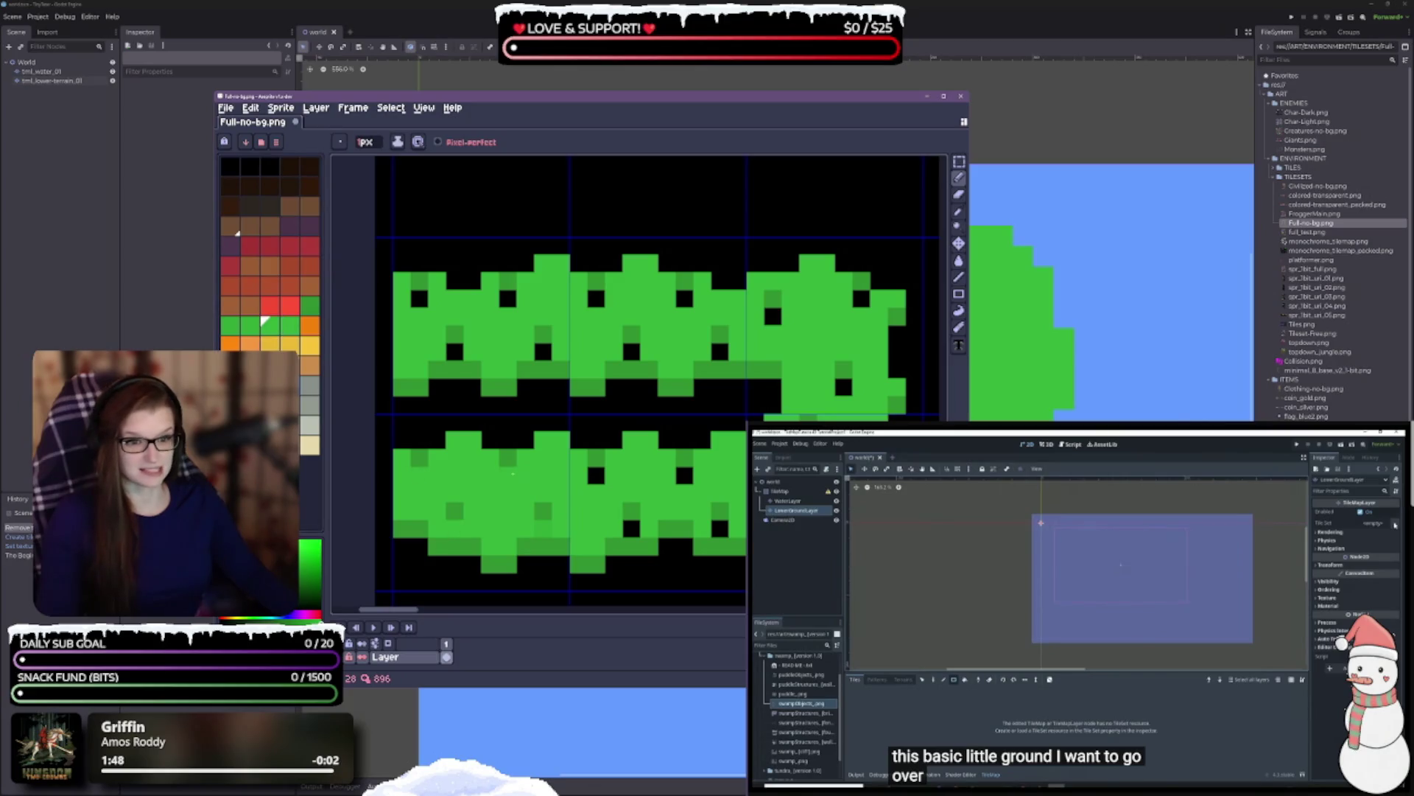
left_click(632, 528)
left_click(596, 475)
left_click(718, 528)
- Paint the ten black dots along the upper tile row green
left_click(455, 352)
left_click(418, 299)
left_click(507, 298)
left_click(543, 351)
left_click(596, 298)
left_click(632, 351)
left_click(681, 299)
left_click(719, 352)
left_click(772, 317)
left_click(860, 299)
scroll(605, 248, "up", 2)
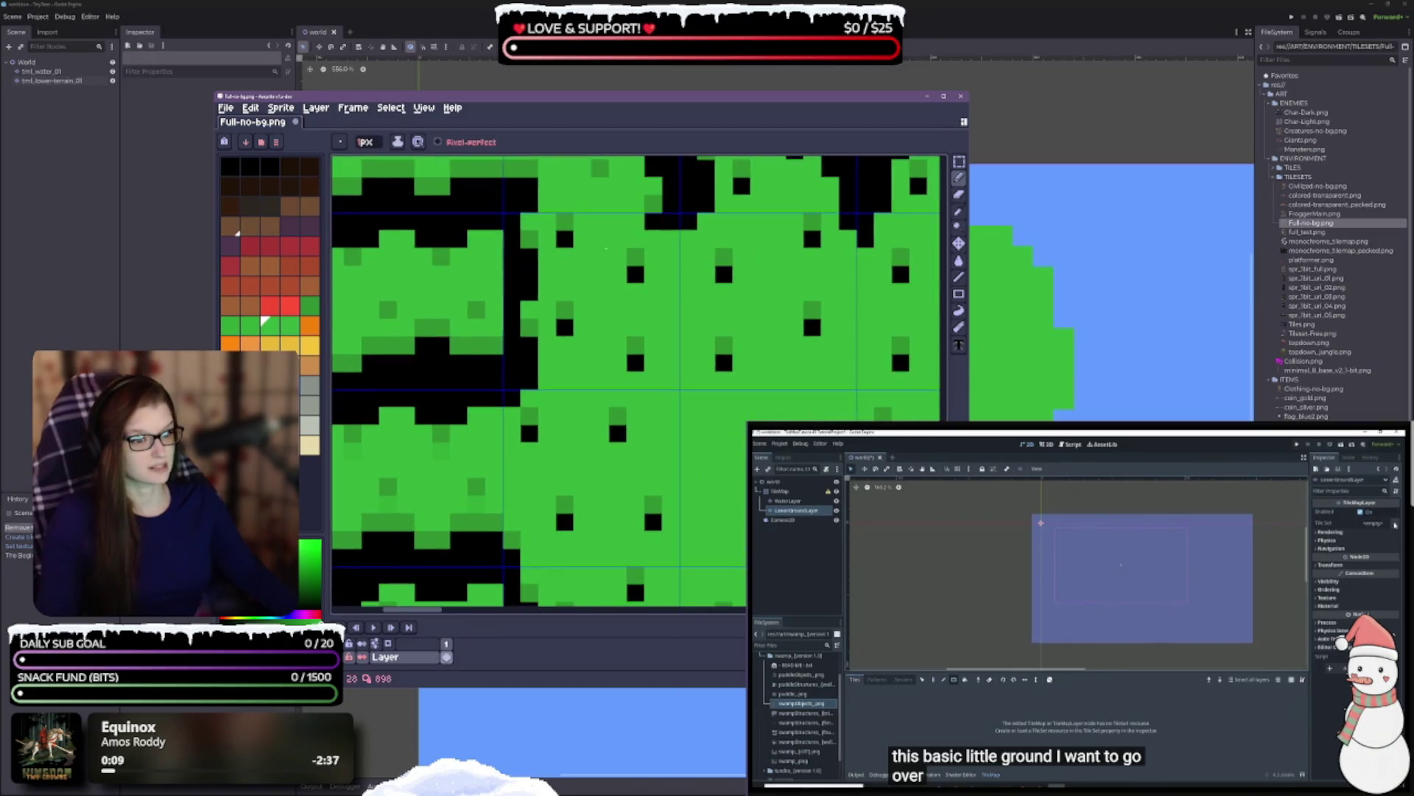
- Fill the eight black gap pixels in the grass tiles with green
left_click(565, 239)
left_click(636, 275)
left_click(564, 328)
left_click(635, 364)
left_click(529, 433)
left_click(564, 522)
left_click(618, 433)
left_click(653, 522)
scroll(752, 325, "up", 2)
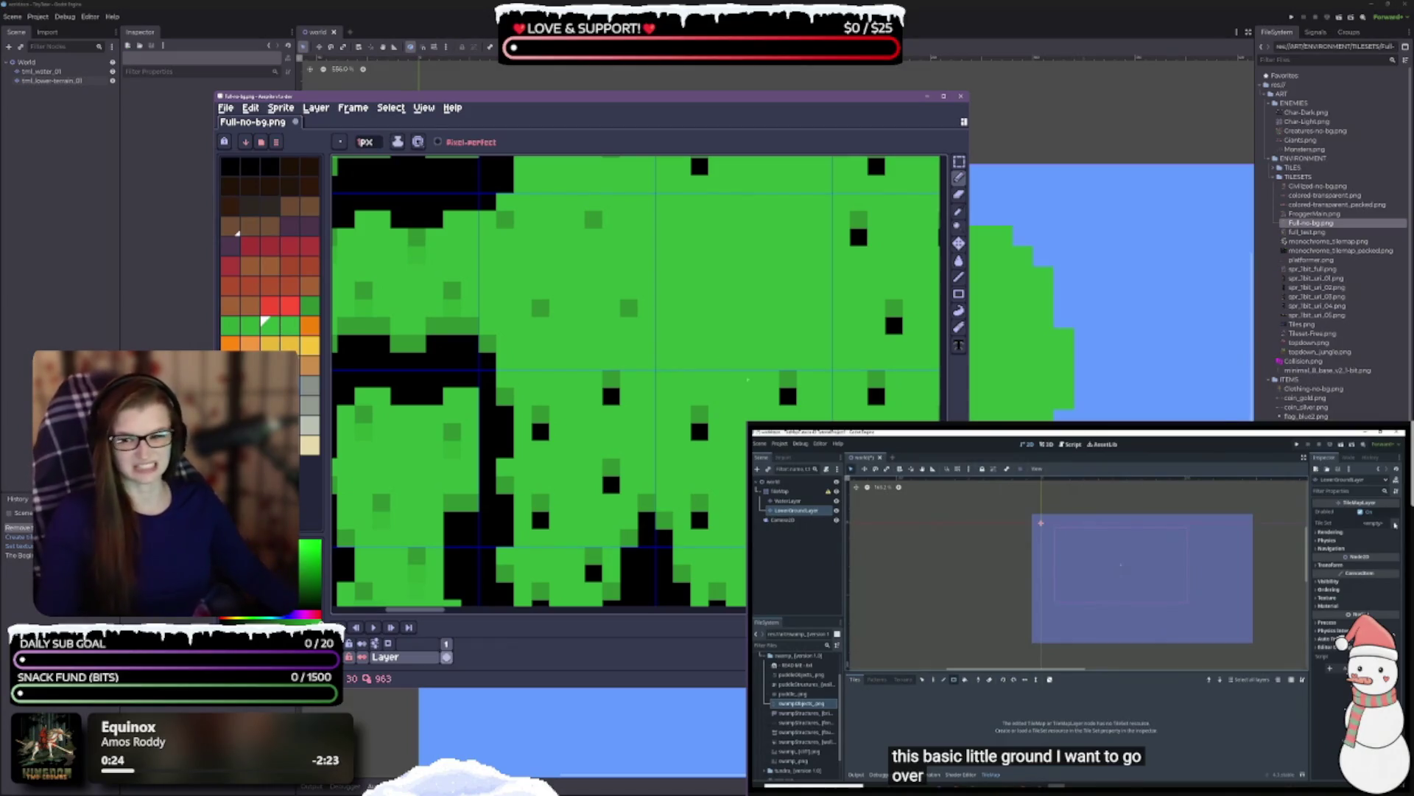
- Recolour five more black pixels in the grass tiles green
left_click(611, 396)
left_click(540, 434)
left_click(611, 485)
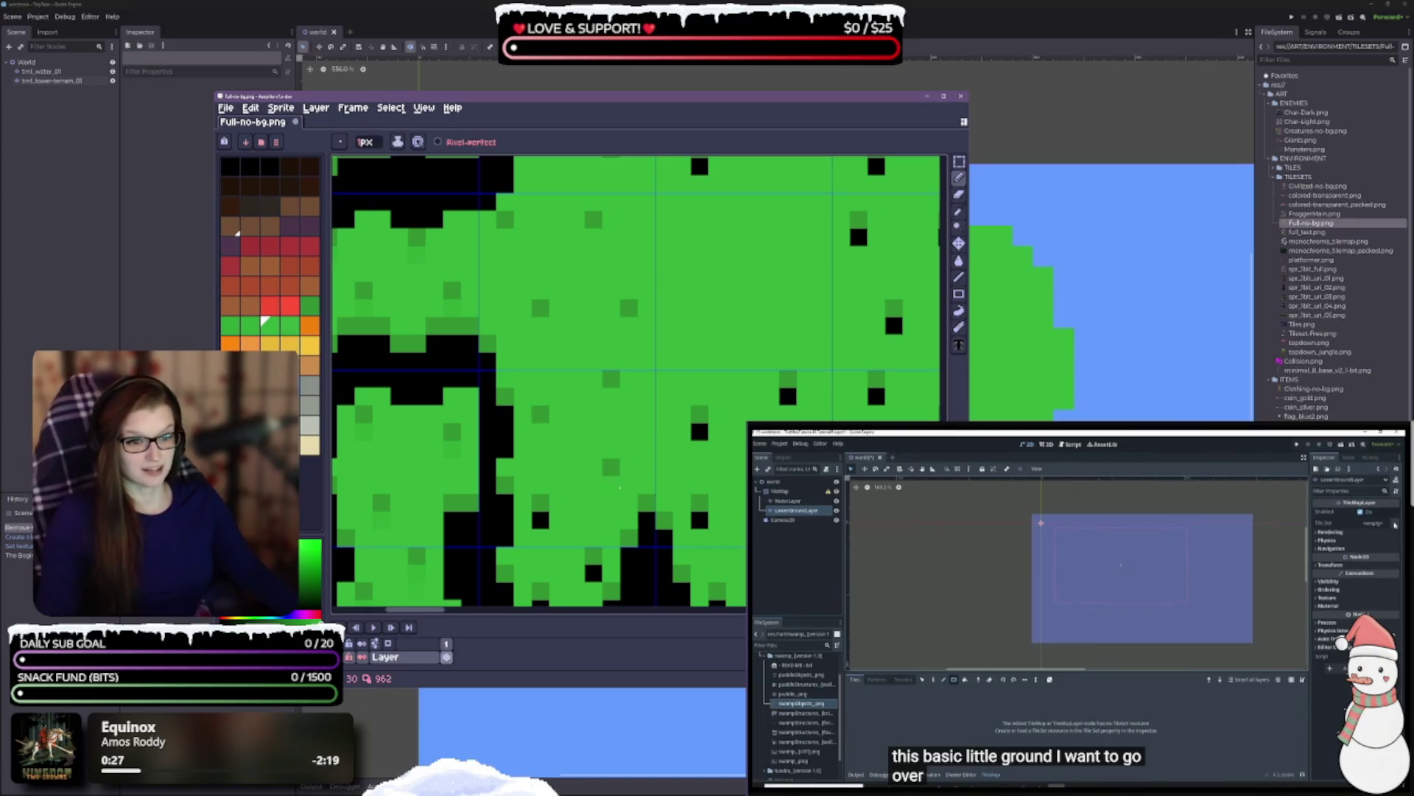
scroll(646, 520, "down", 5)
left_click(606, 389)
left_click(606, 478)
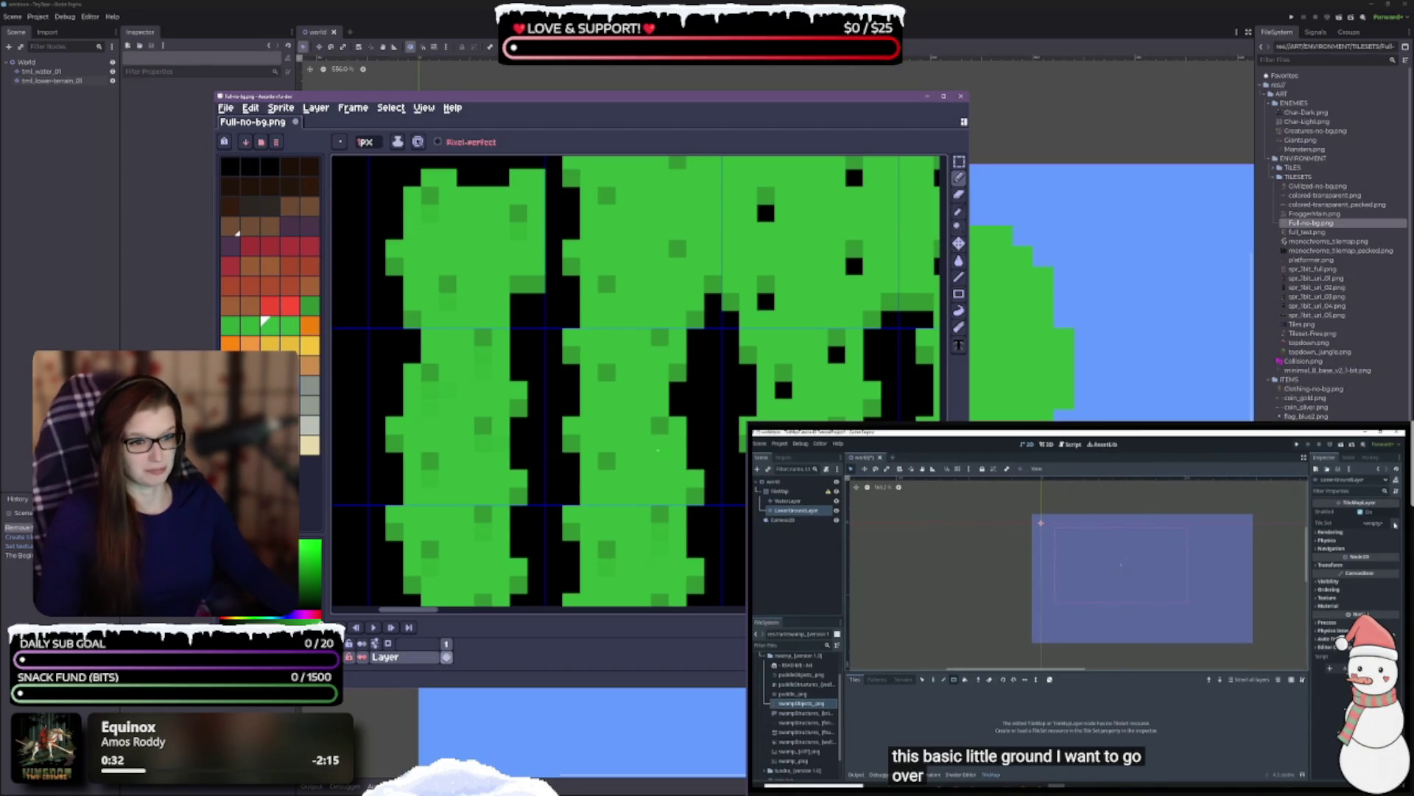
- Paint the six black pixels in the grass tiles further right green
scroll(657, 450, "down", 4)
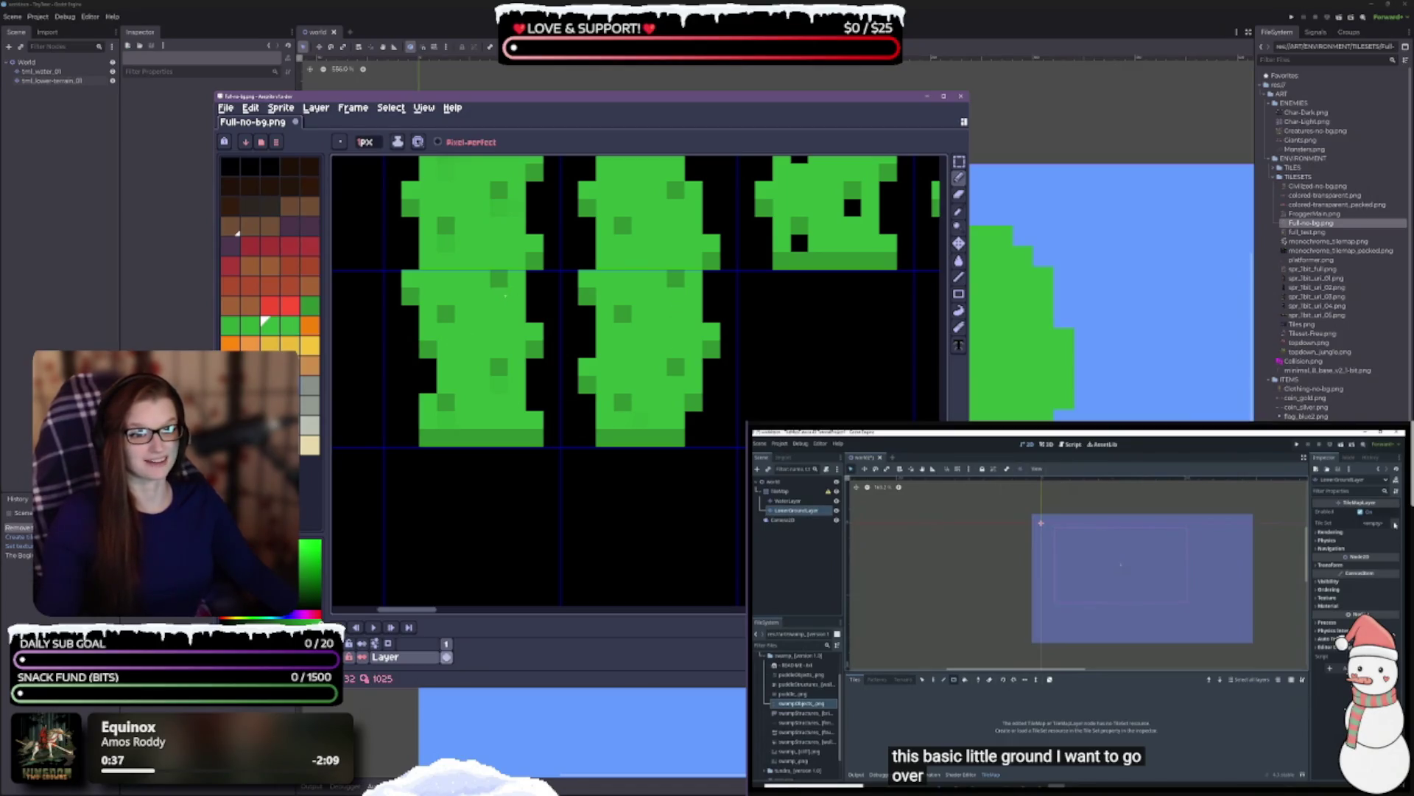
scroll(505, 209, "up", 3)
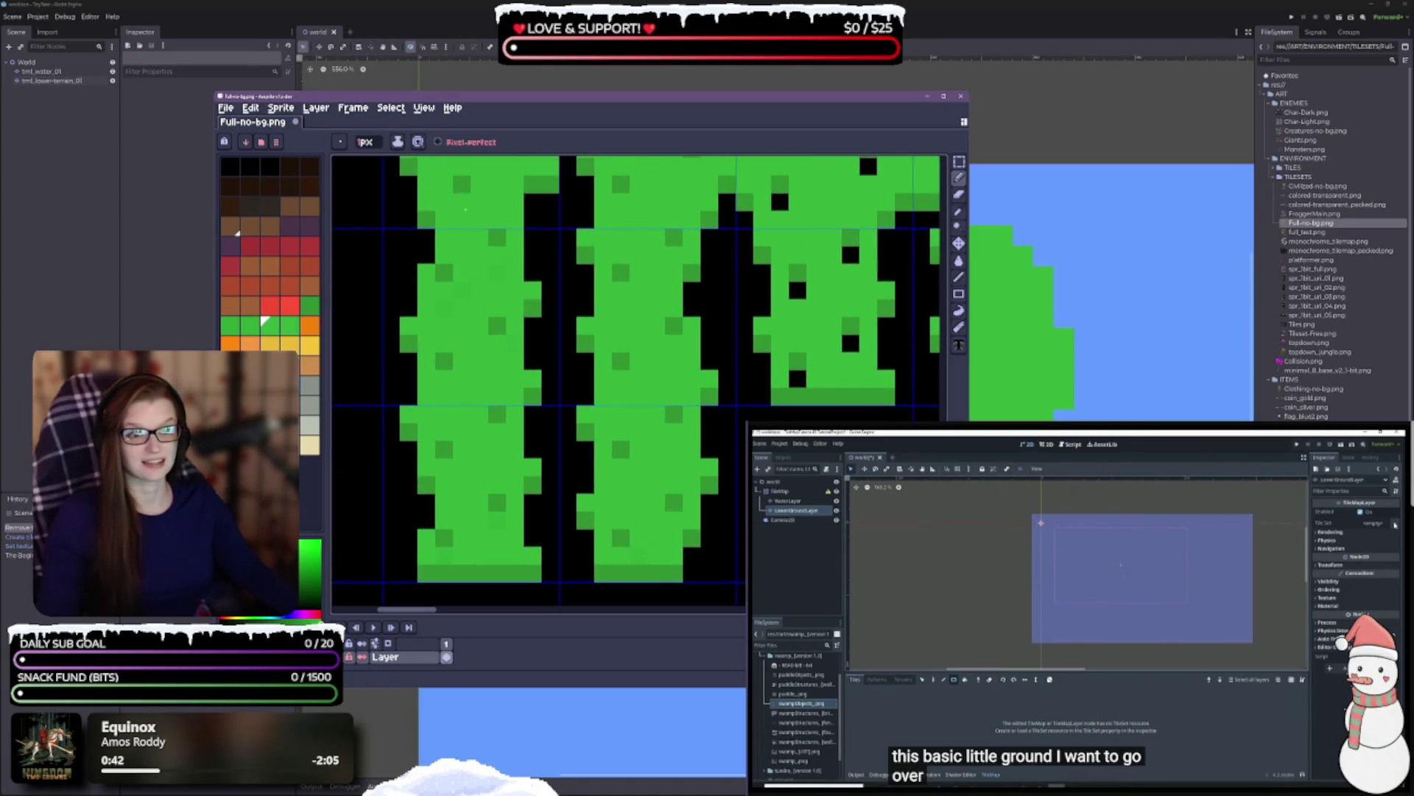
scroll(493, 241, "up", 3)
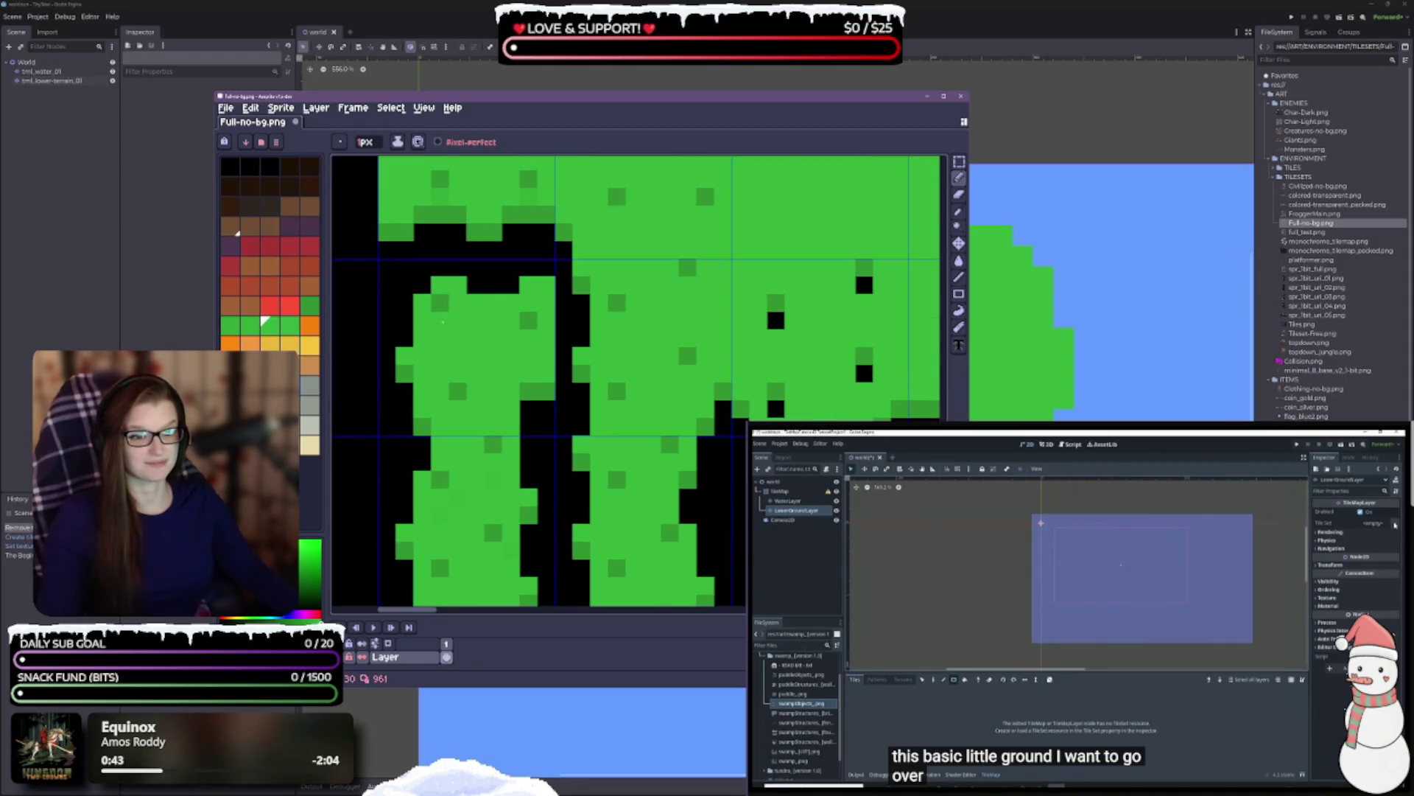
scroll(442, 322, "up", 2)
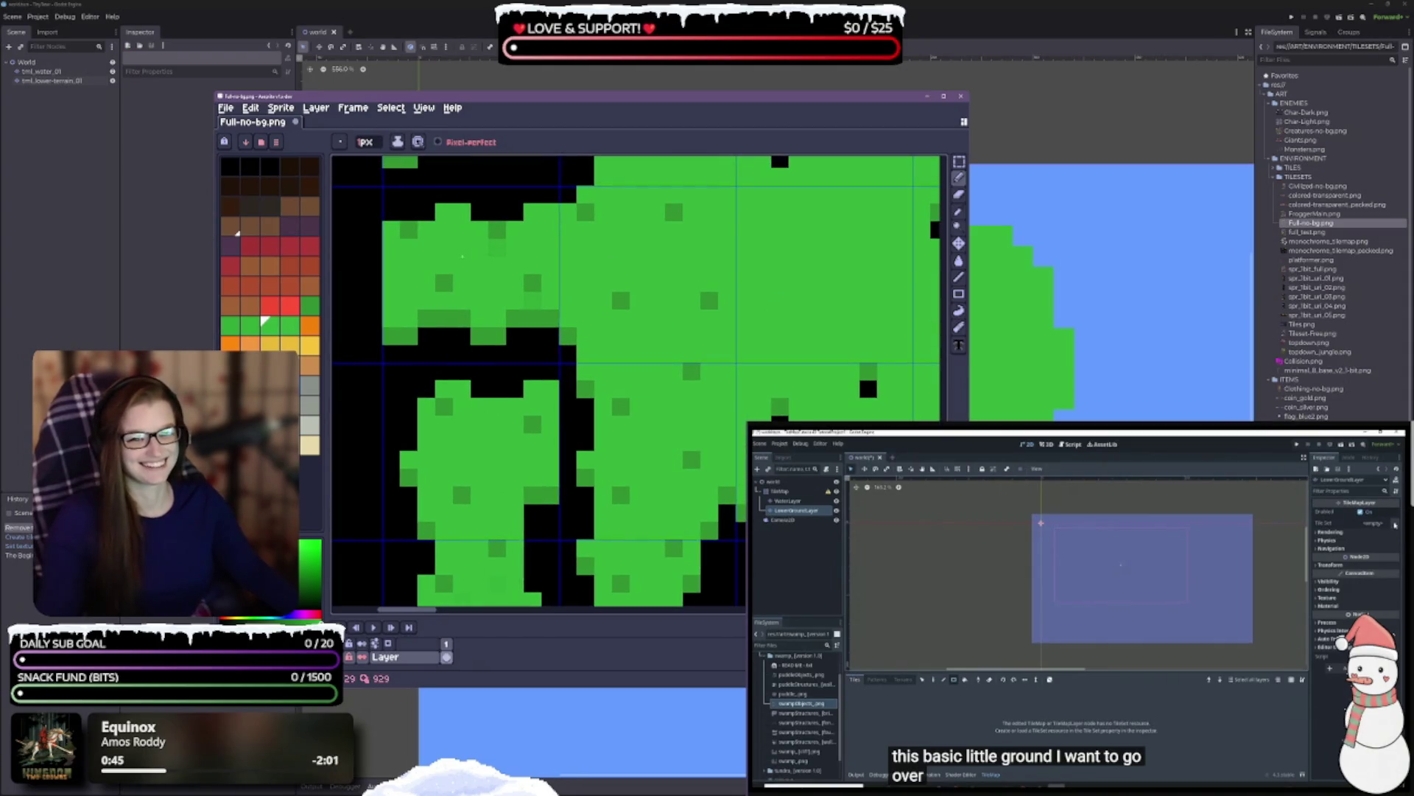
scroll(548, 442, "up", 3)
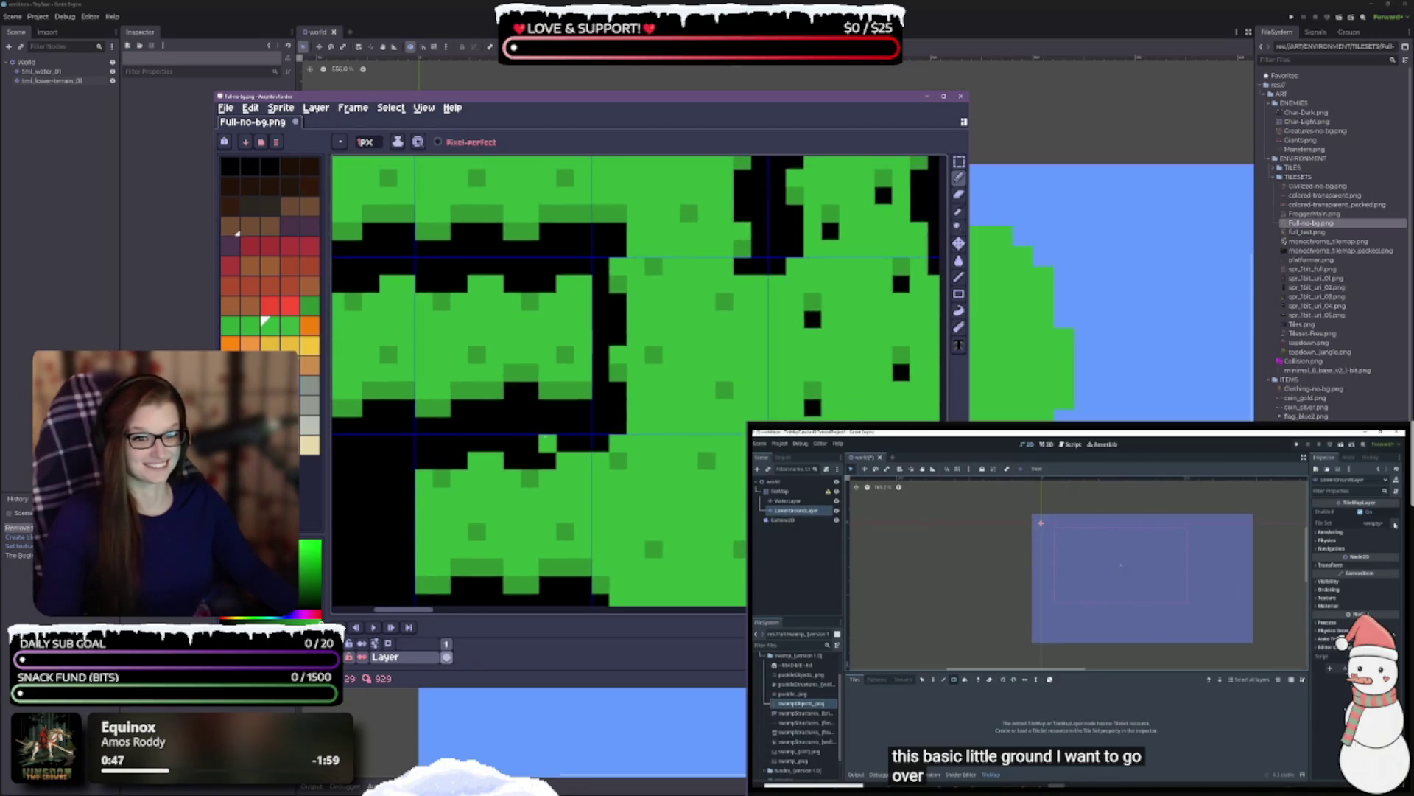
scroll(519, 487, "up", 3)
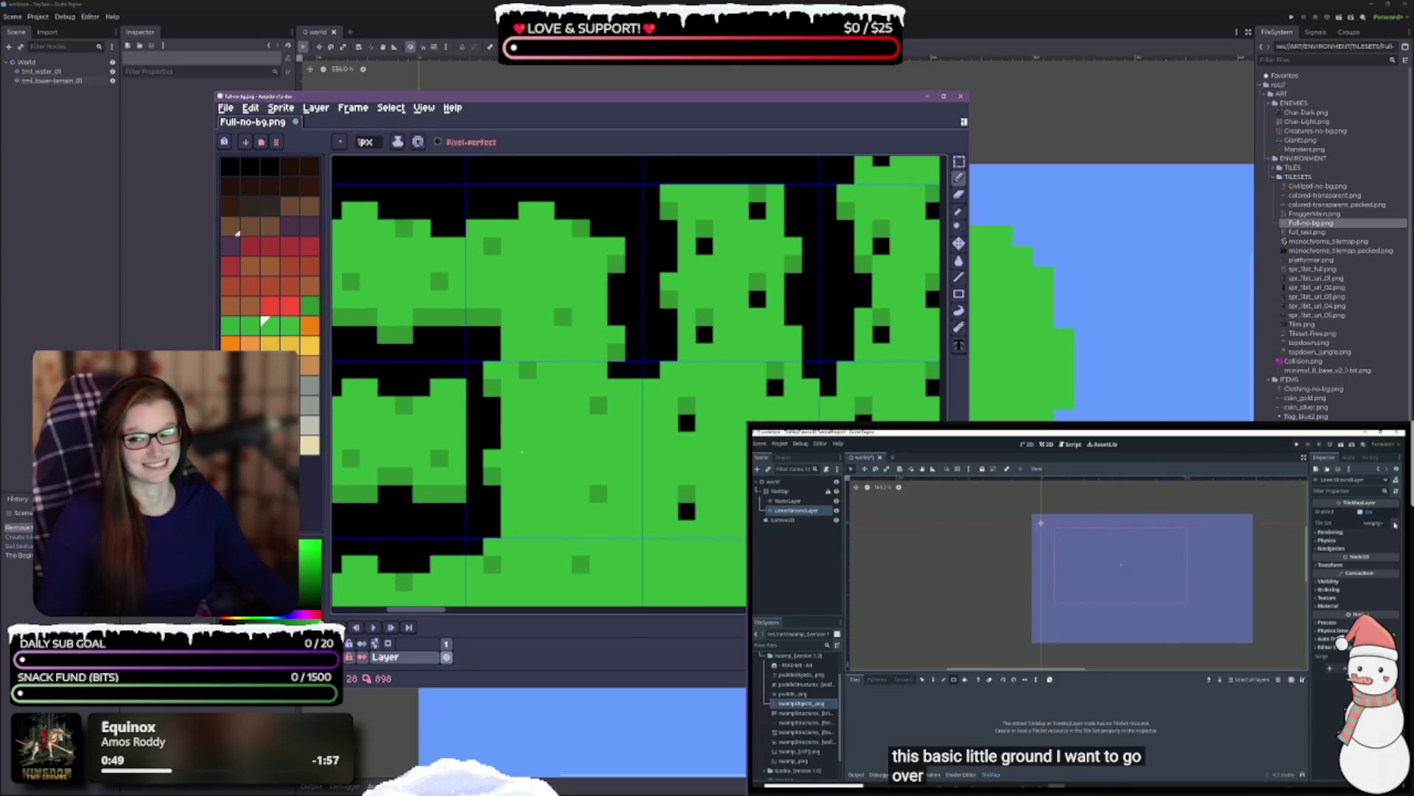
scroll(605, 347, "right", 2)
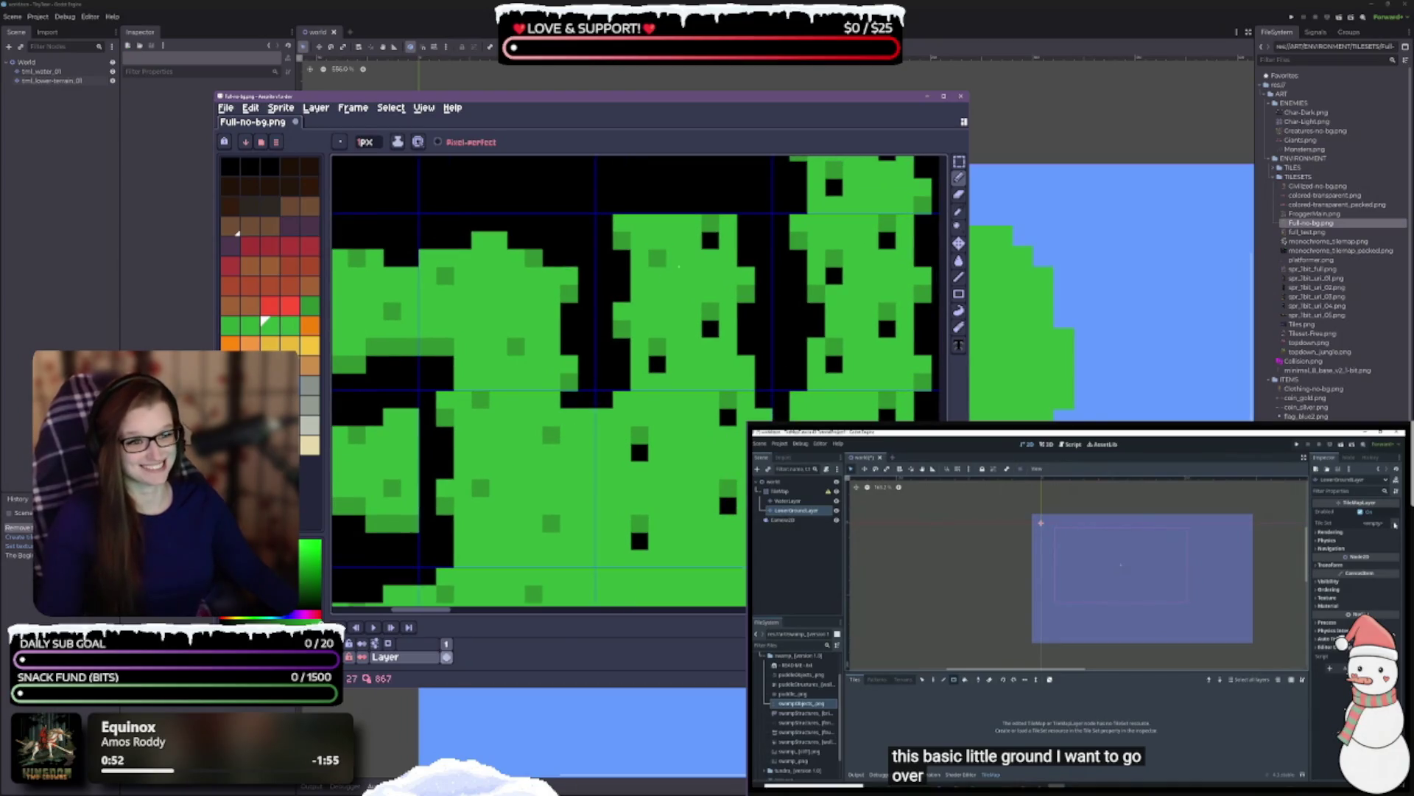
left_click(710, 327)
left_click(657, 363)
left_click(639, 451)
left_click(727, 417)
left_click(728, 505)
left_click(640, 540)
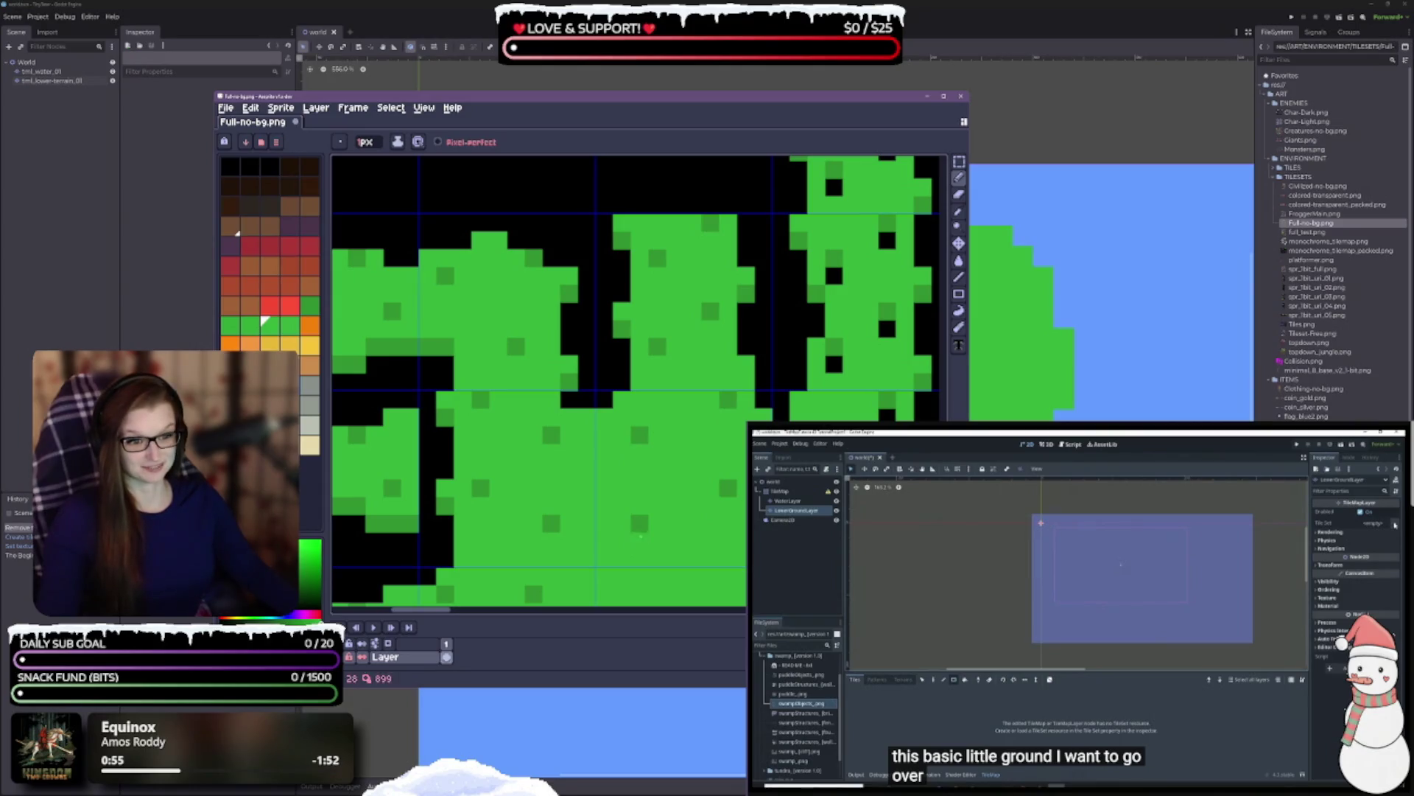
- Turn the last four black pixels in the lower grass tiles green
scroll(672, 467, "down", 3)
scroll(672, 468, "down", 3)
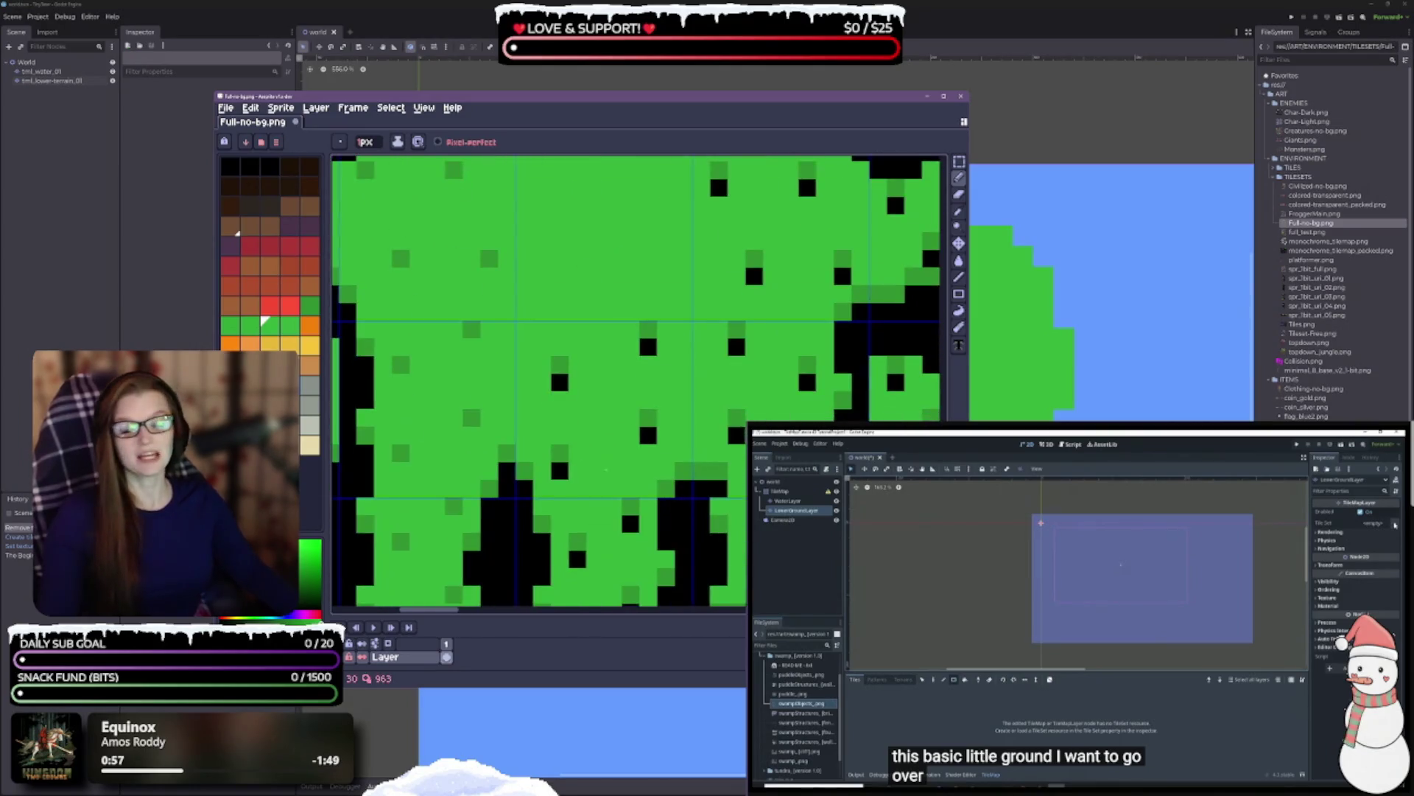
left_click(560, 383)
left_click(649, 348)
left_click(648, 435)
left_click(560, 471)
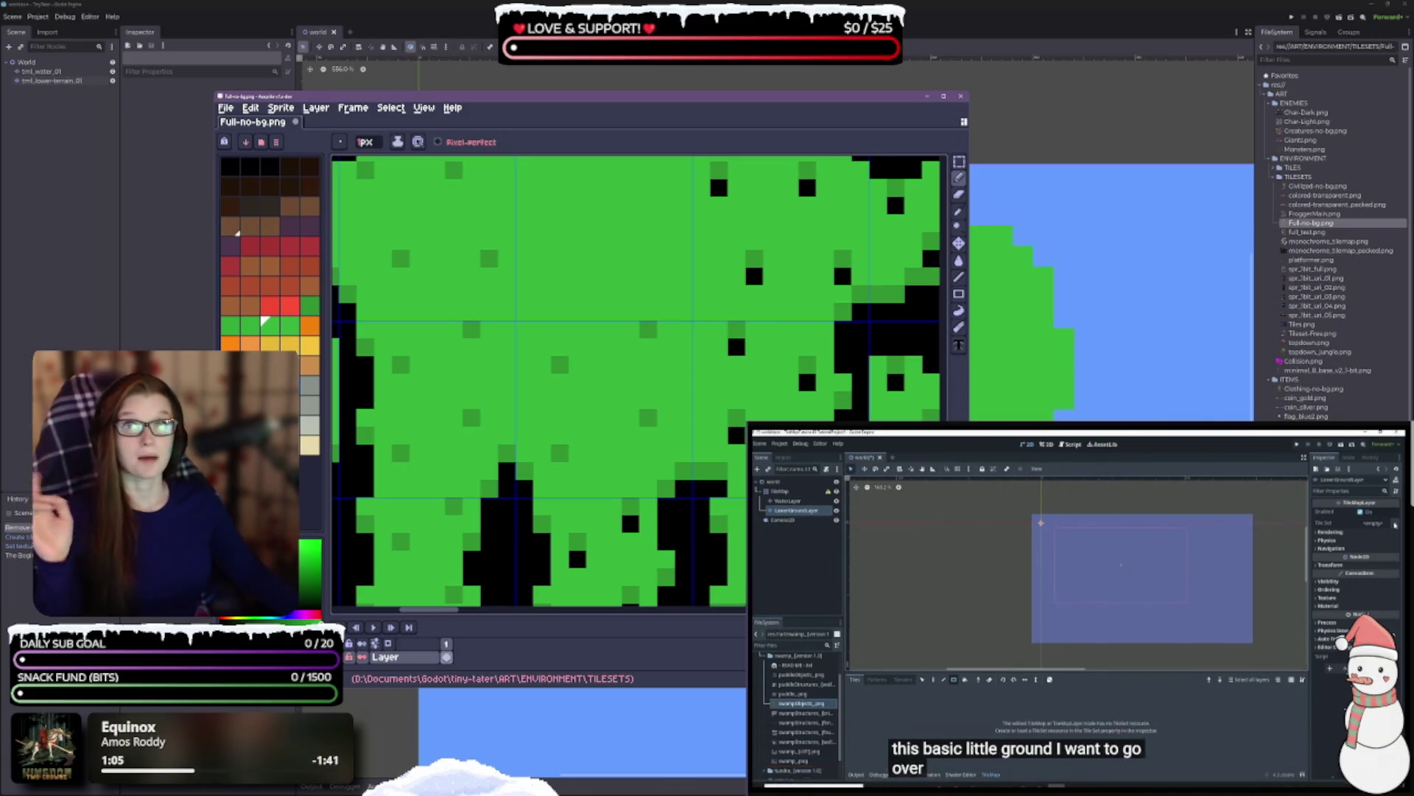
scroll(1131, 596, "down", 3)
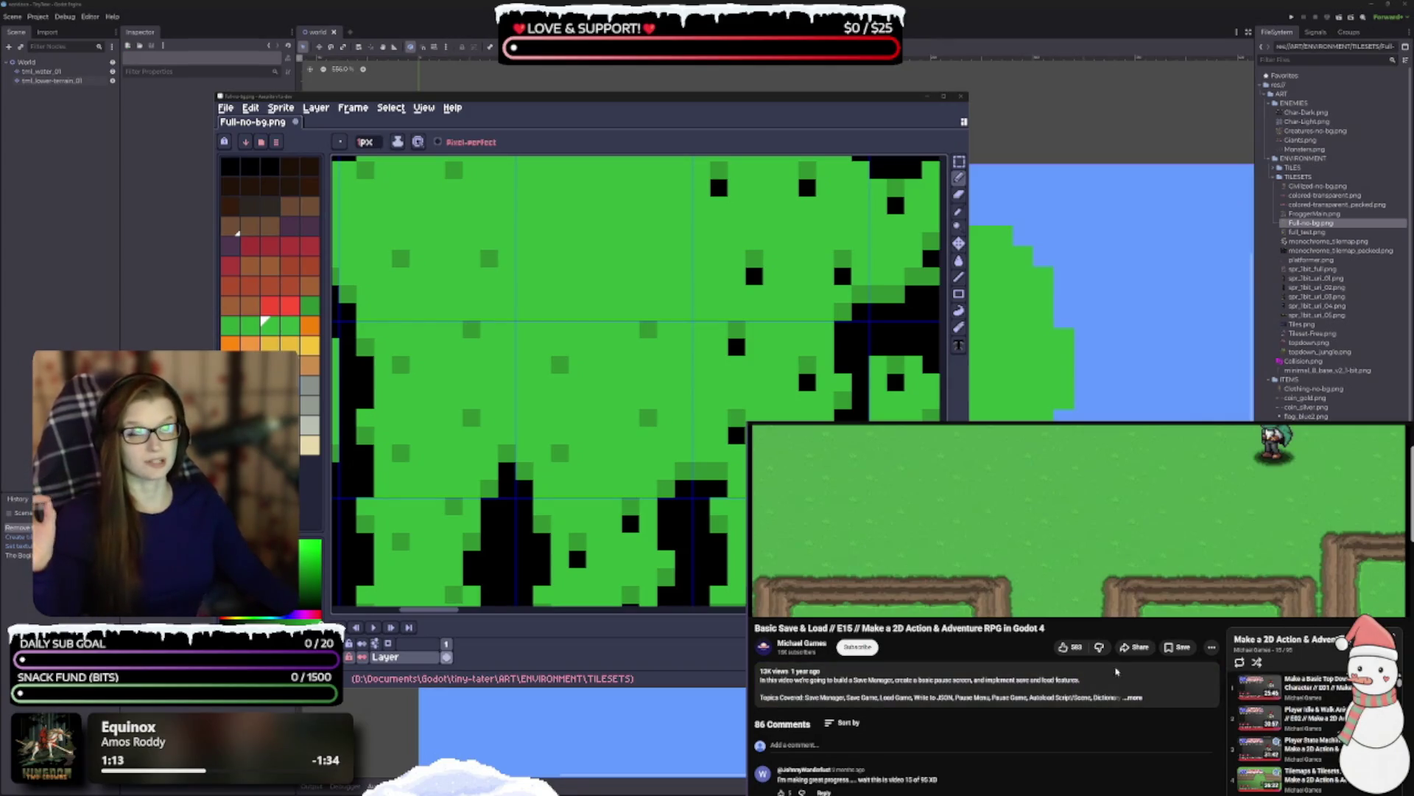
- Paint five leftover black gap pixels green in the first grass tiles with the Pencil
scroll(1116, 671, "up", 3)
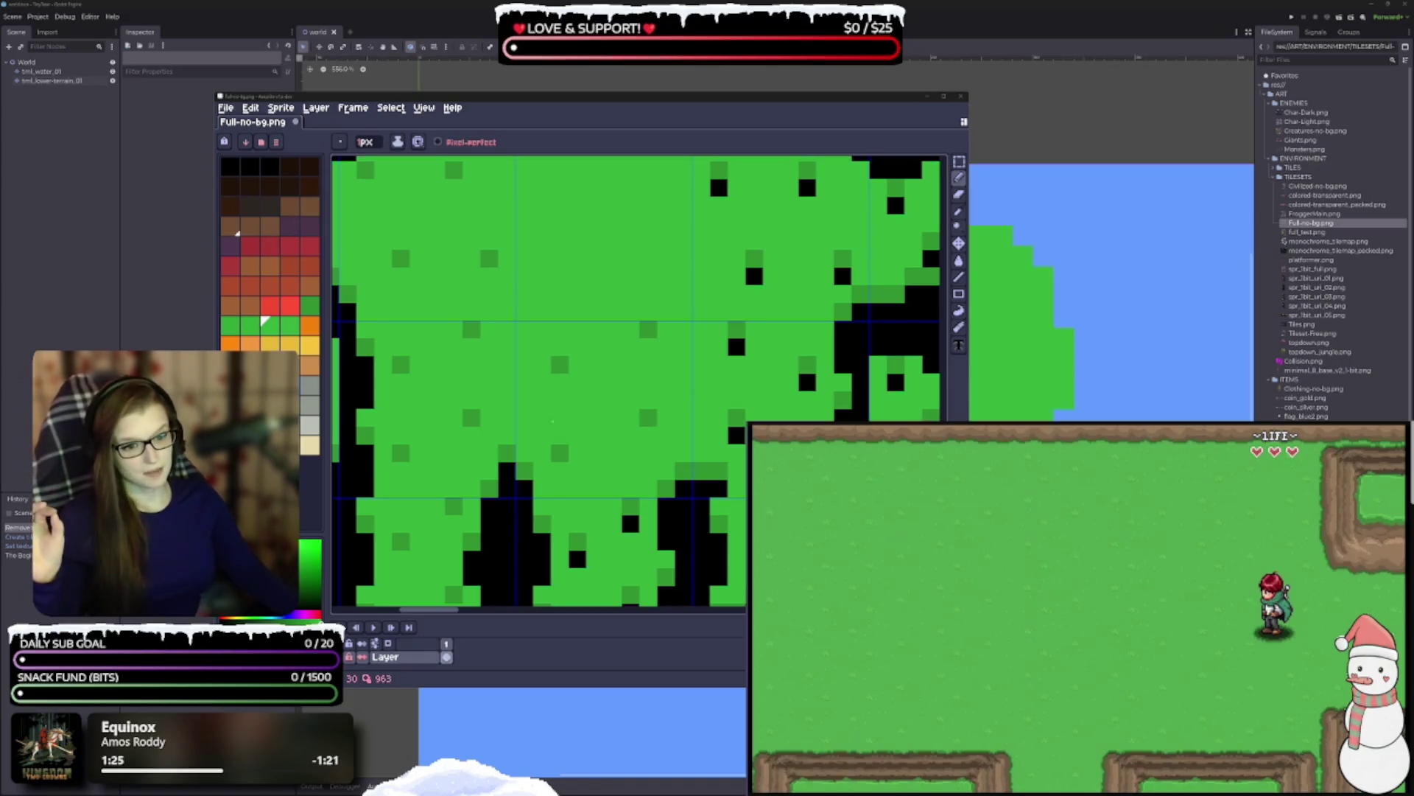
scroll(597, 346, "down", 5)
left_click(580, 397)
left_click(632, 361)
left_click(633, 449)
left_click(580, 485)
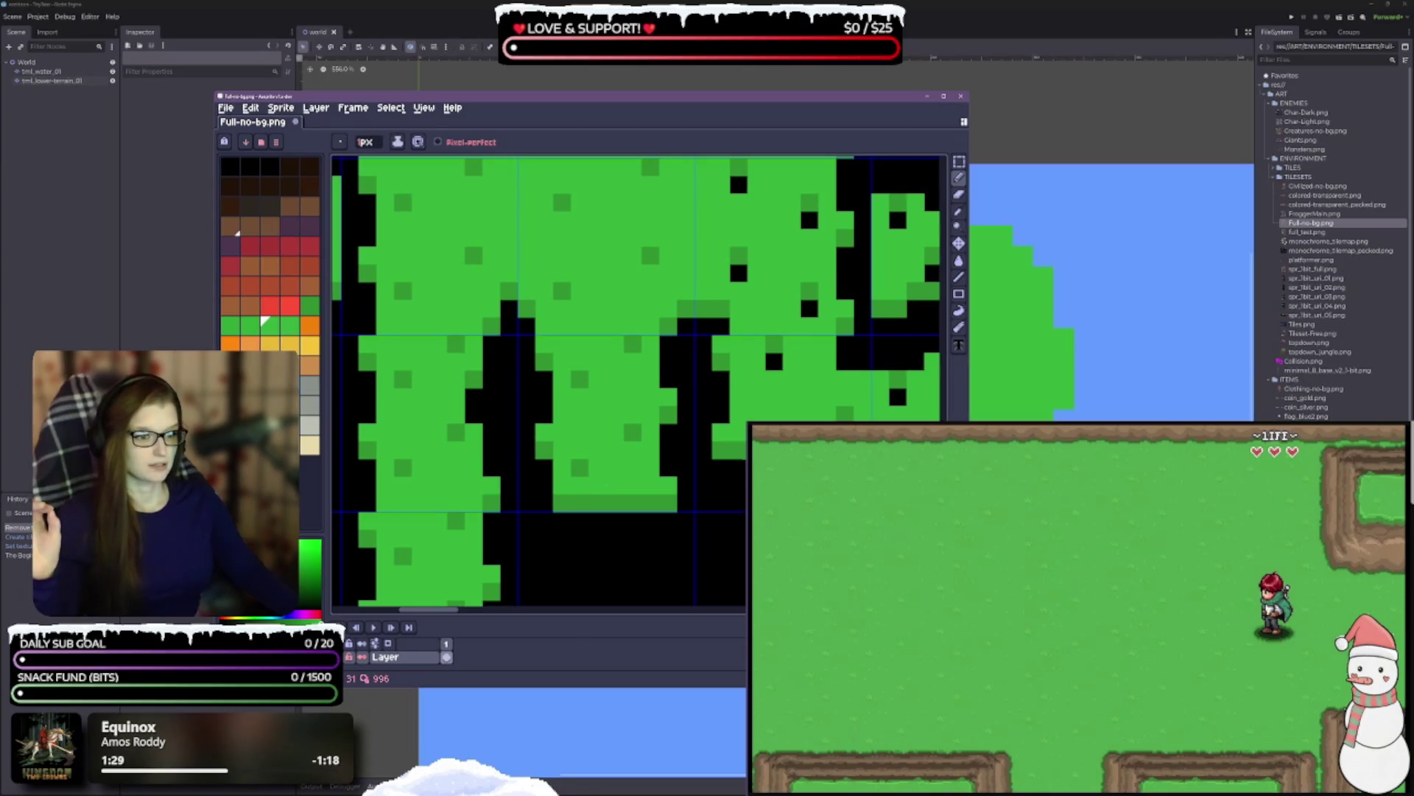
left_click(774, 361)
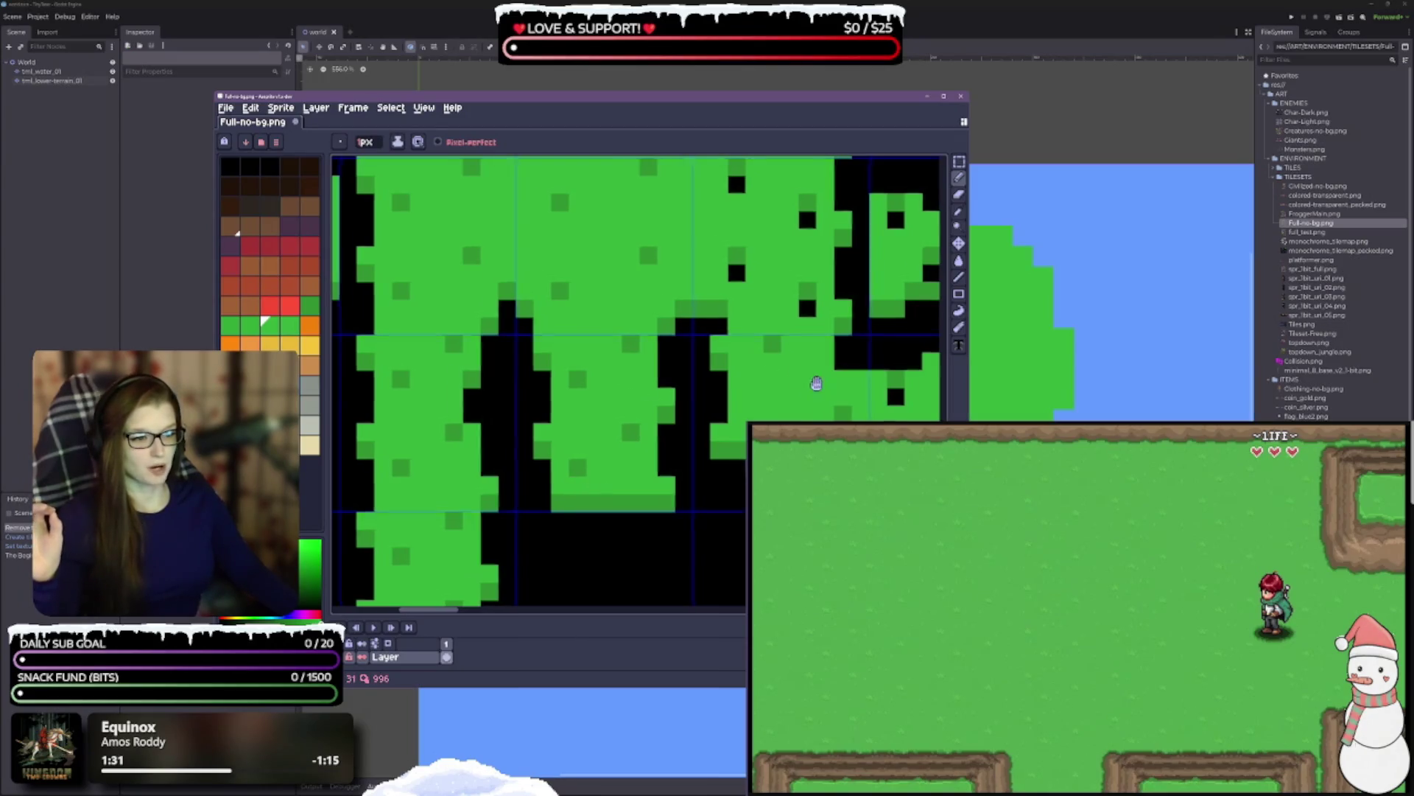
- Fill six more black gap pixels with green in the grass tiles further down
scroll(737, 354, "down", 2)
left_click(734, 353)
left_click(769, 407)
left_click(823, 354)
left_click(858, 406)
left_click(646, 265)
left_click(574, 230)
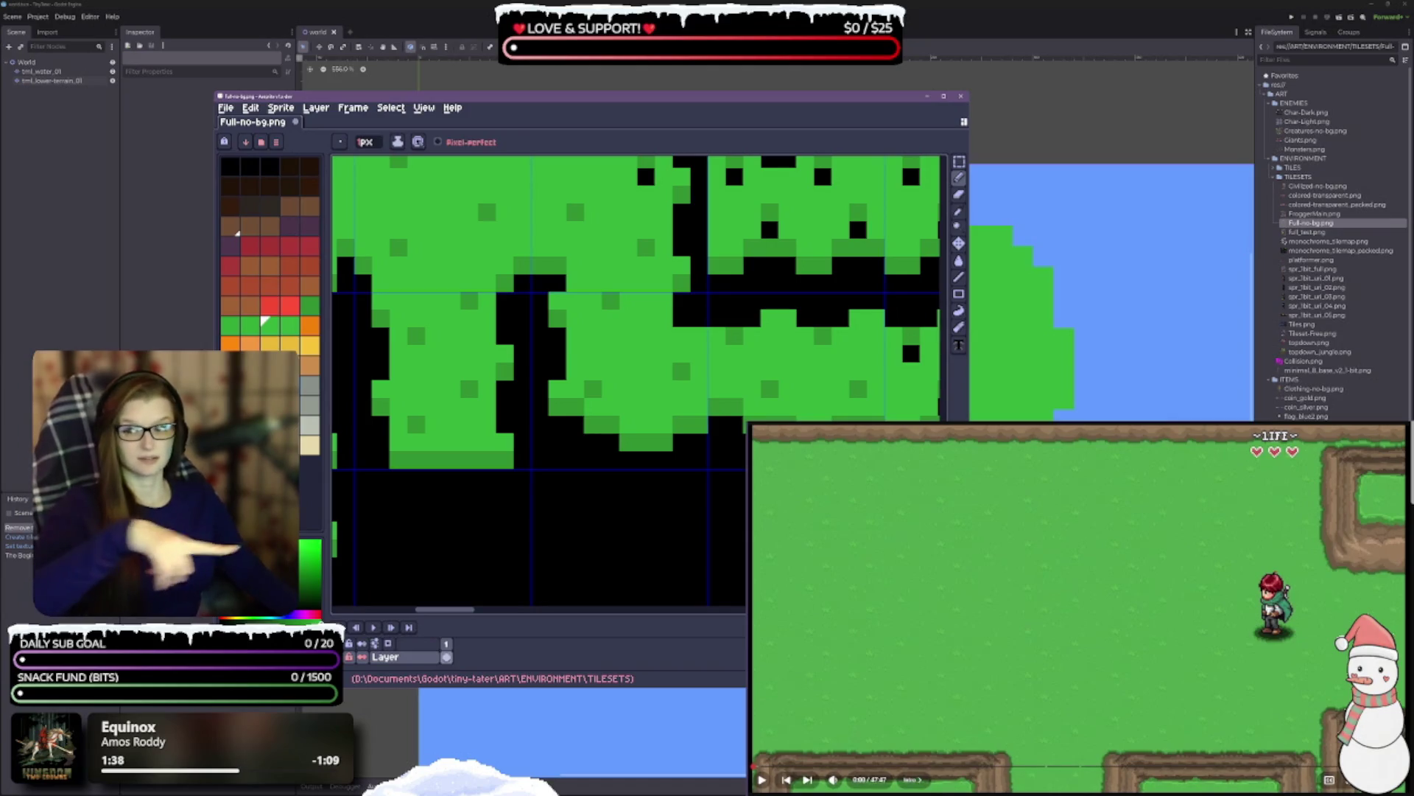
- Paint four black pixels green in the grass tiles higher up the canvas
scroll(689, 472, "up", 5)
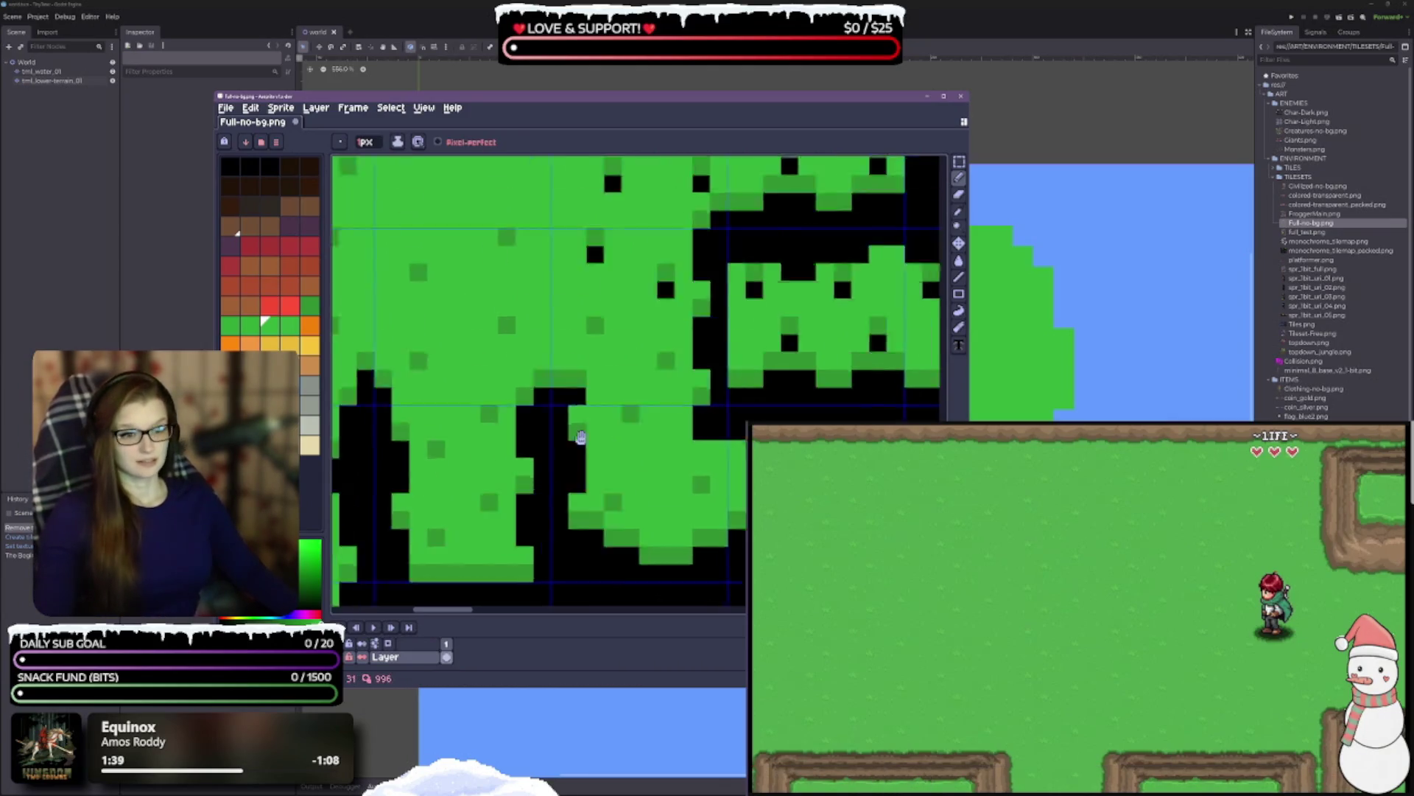
left_click(680, 416)
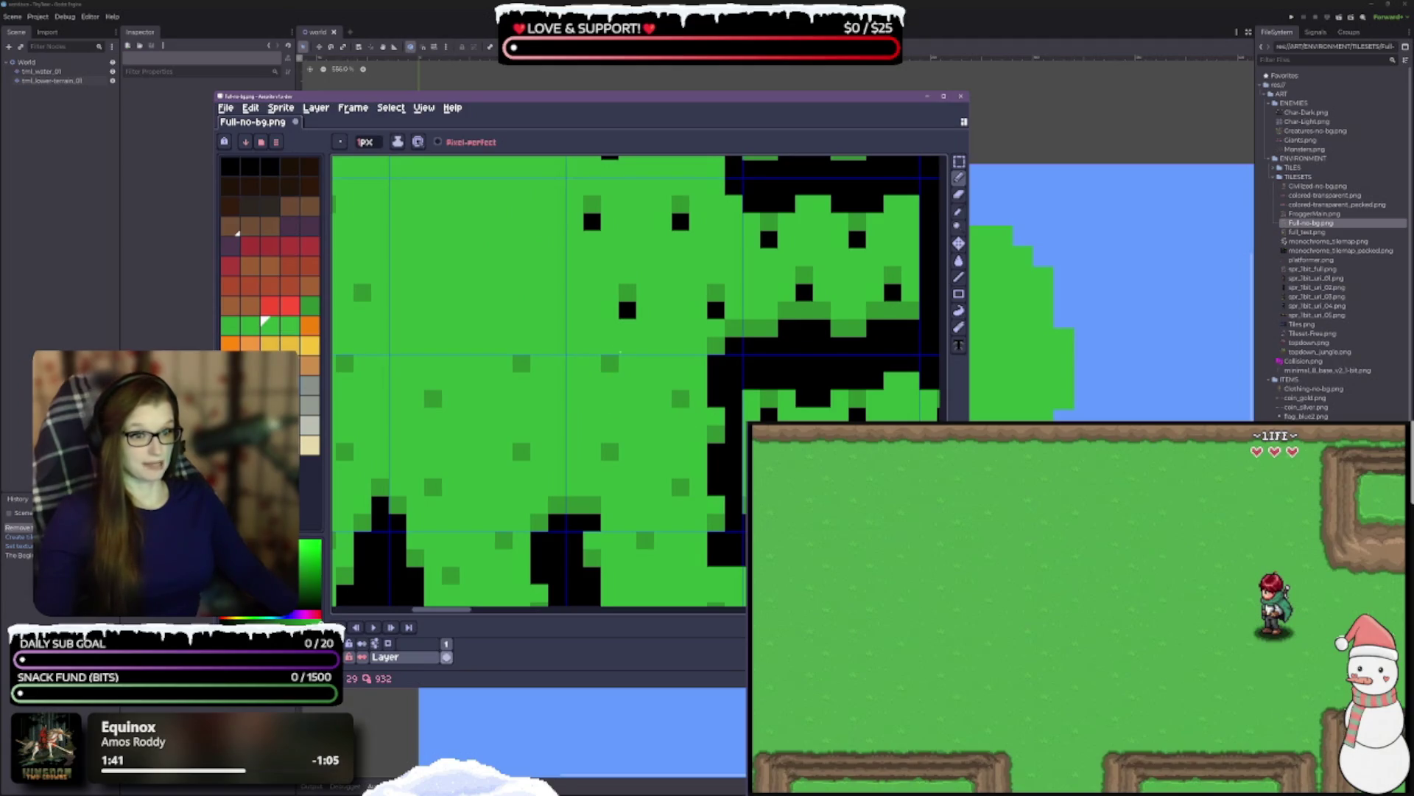
left_click(627, 310)
left_click(804, 380)
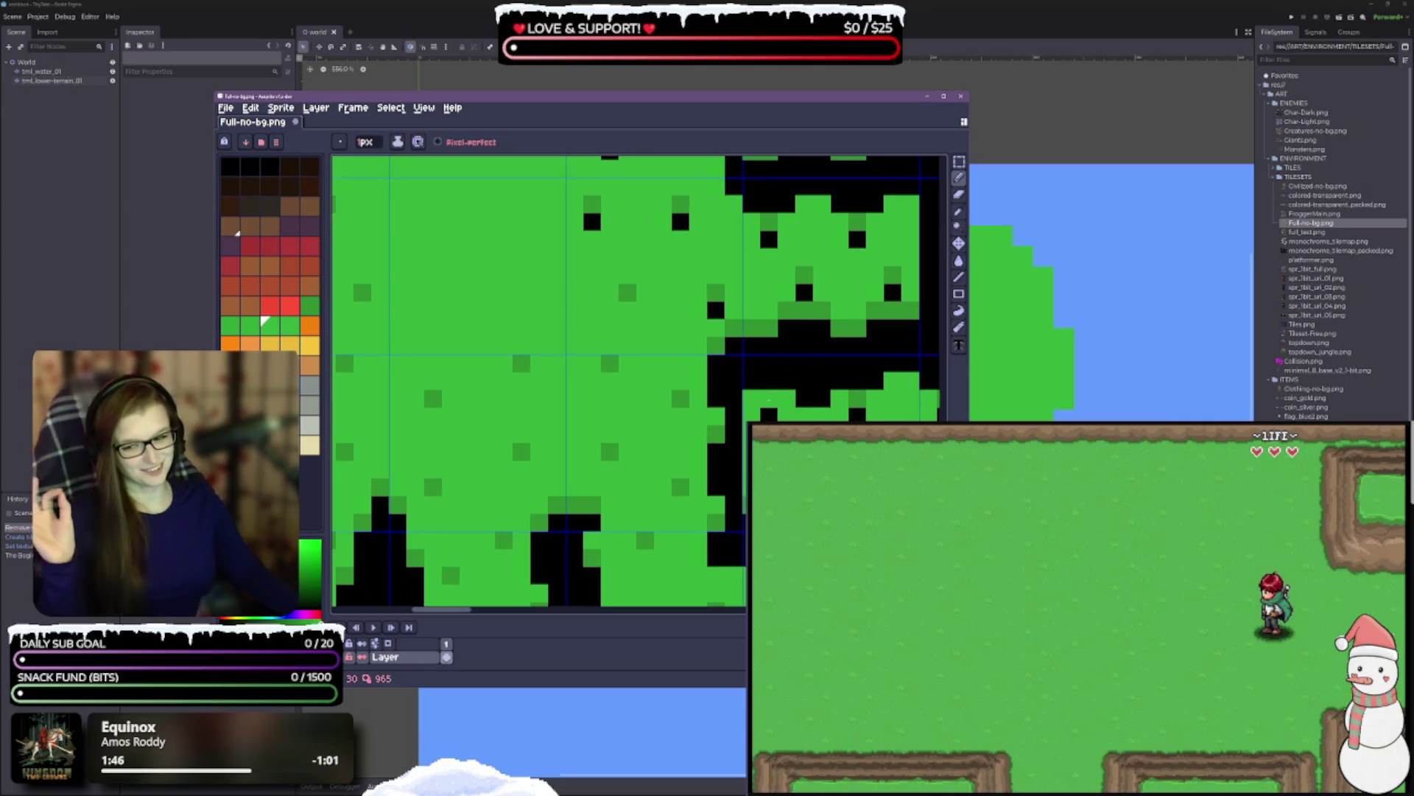
left_click(716, 309)
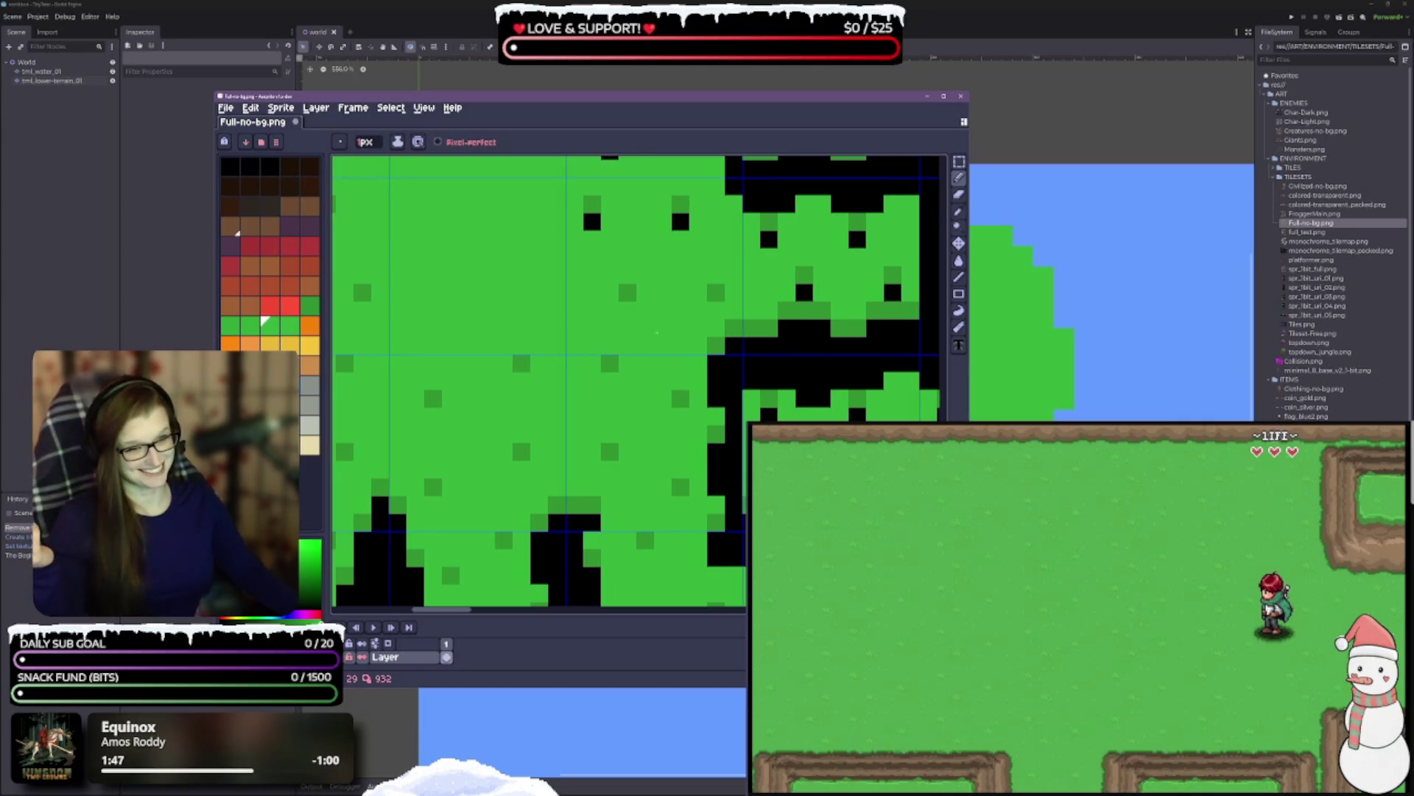
- Fill four more gap pixels with green in the next grass tile up
scroll(657, 333, "up", 3)
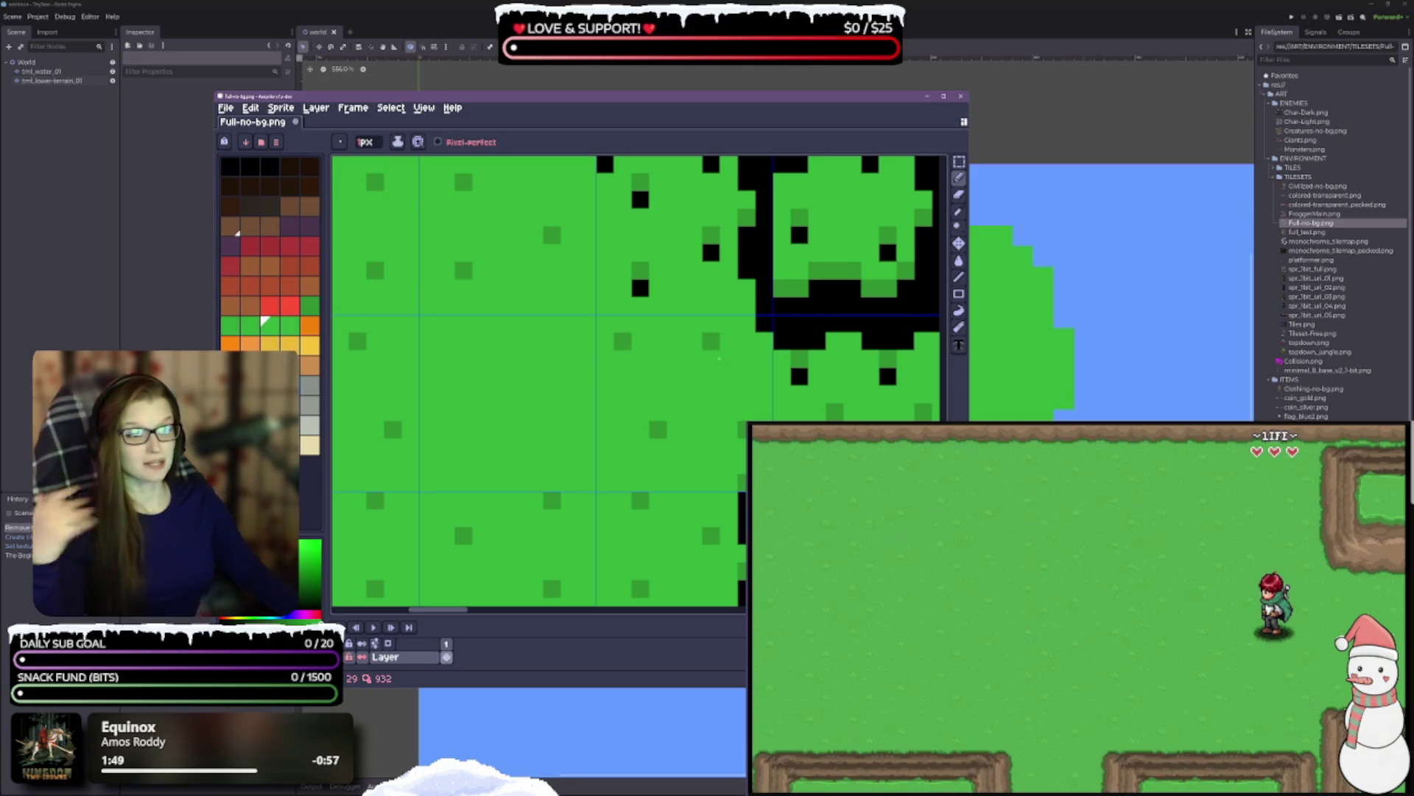
scroll(719, 358, "up", 3)
left_click(649, 366)
left_click(719, 330)
left_click(648, 278)
left_click(719, 243)
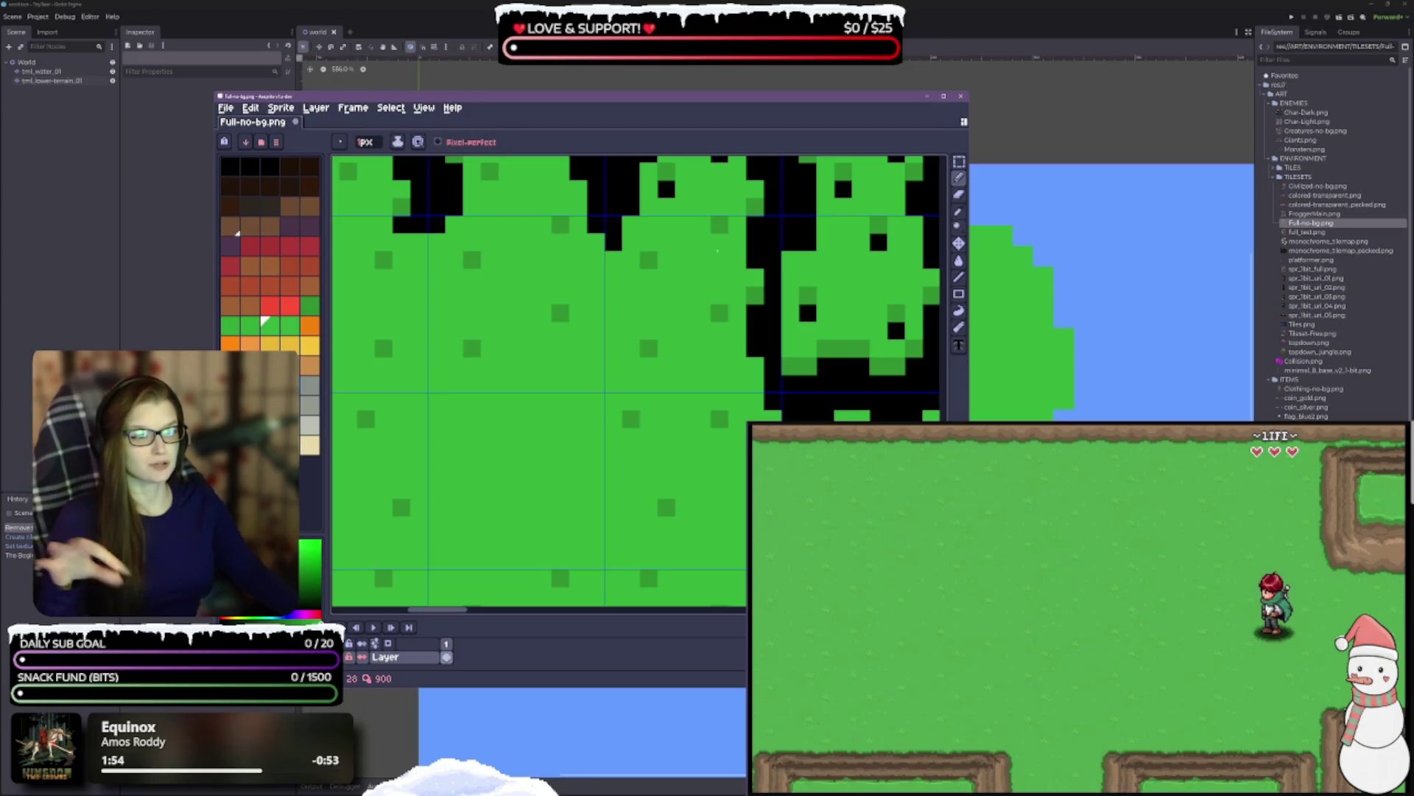
- Paint the last four black pixels green in the topmost grass tile, then switch windows
scroll(717, 251, "up", 6)
left_click(664, 352)
left_click(717, 317)
left_click(664, 264)
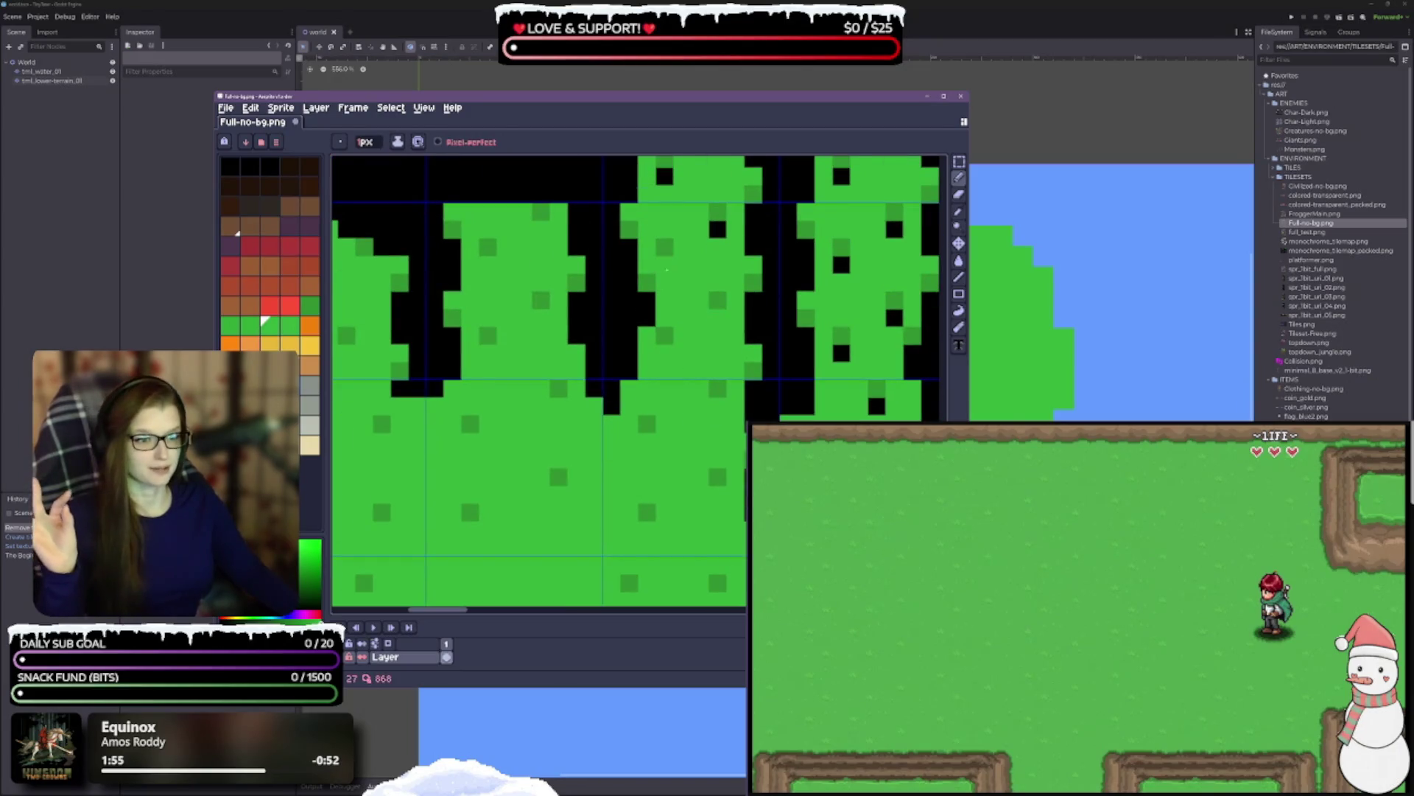
left_click(717, 229)
scroll(717, 228, "up", 6)
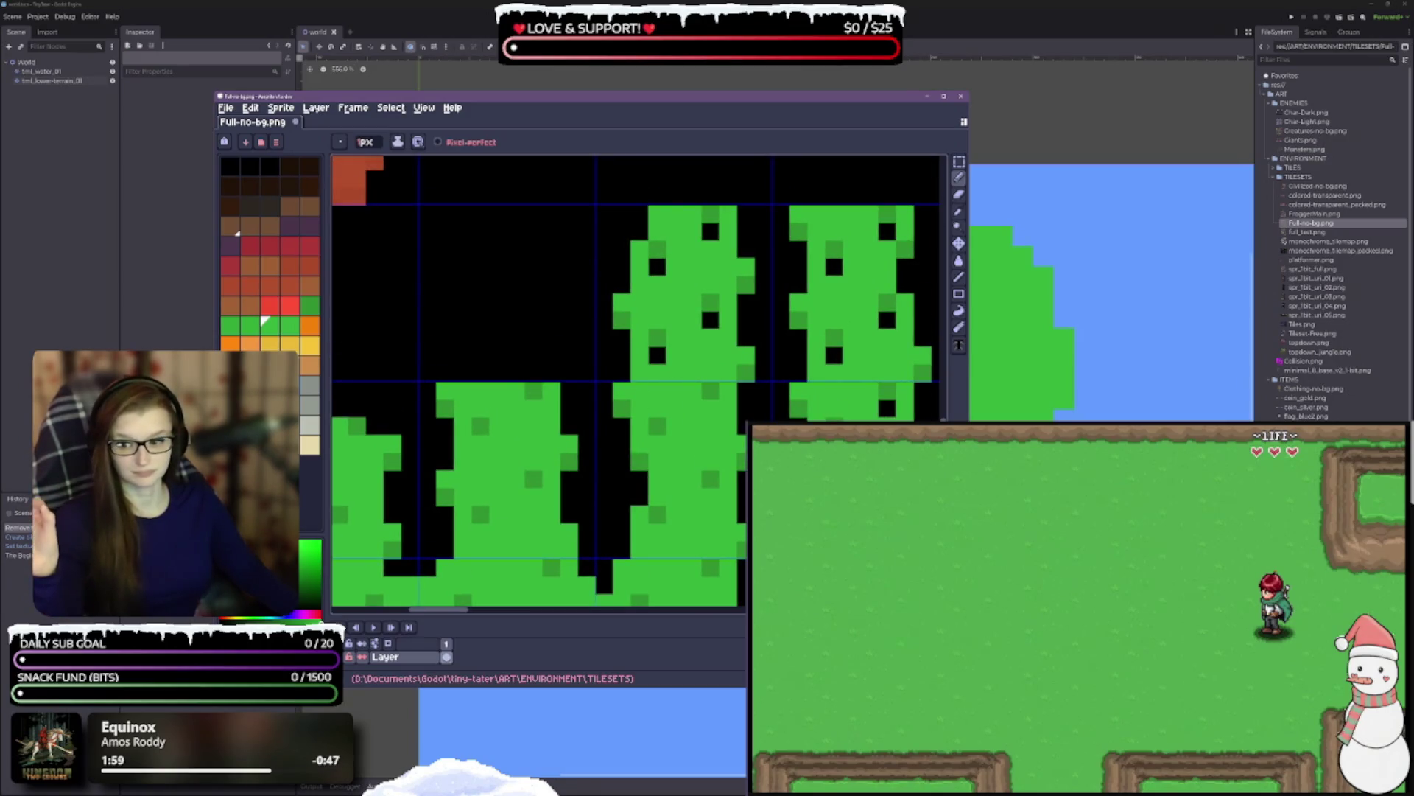
key("alt+Tab")
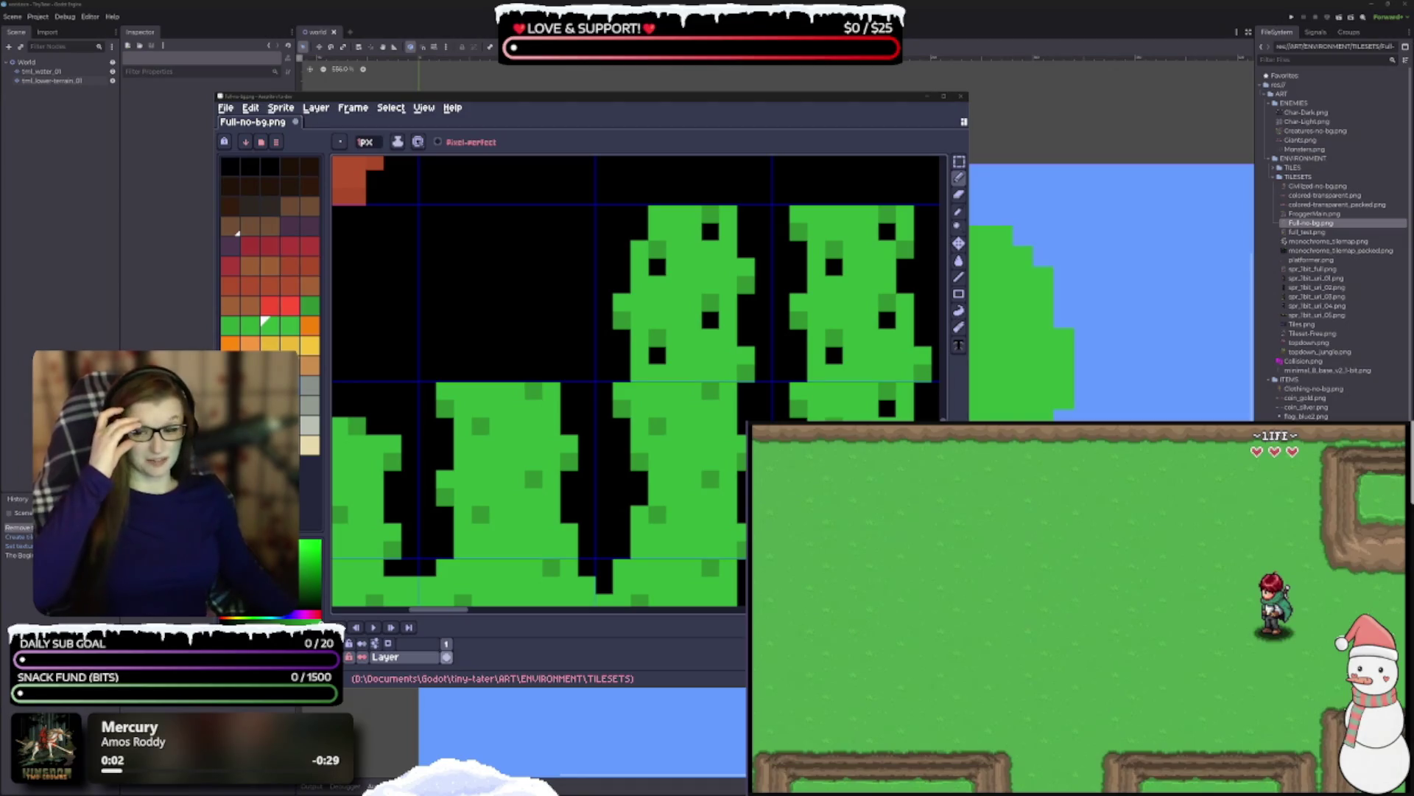
- Paint six black specks green across two grass tiles
left_click(657, 355)
left_click(657, 266)
left_click_drag(706, 425, 704, 337)
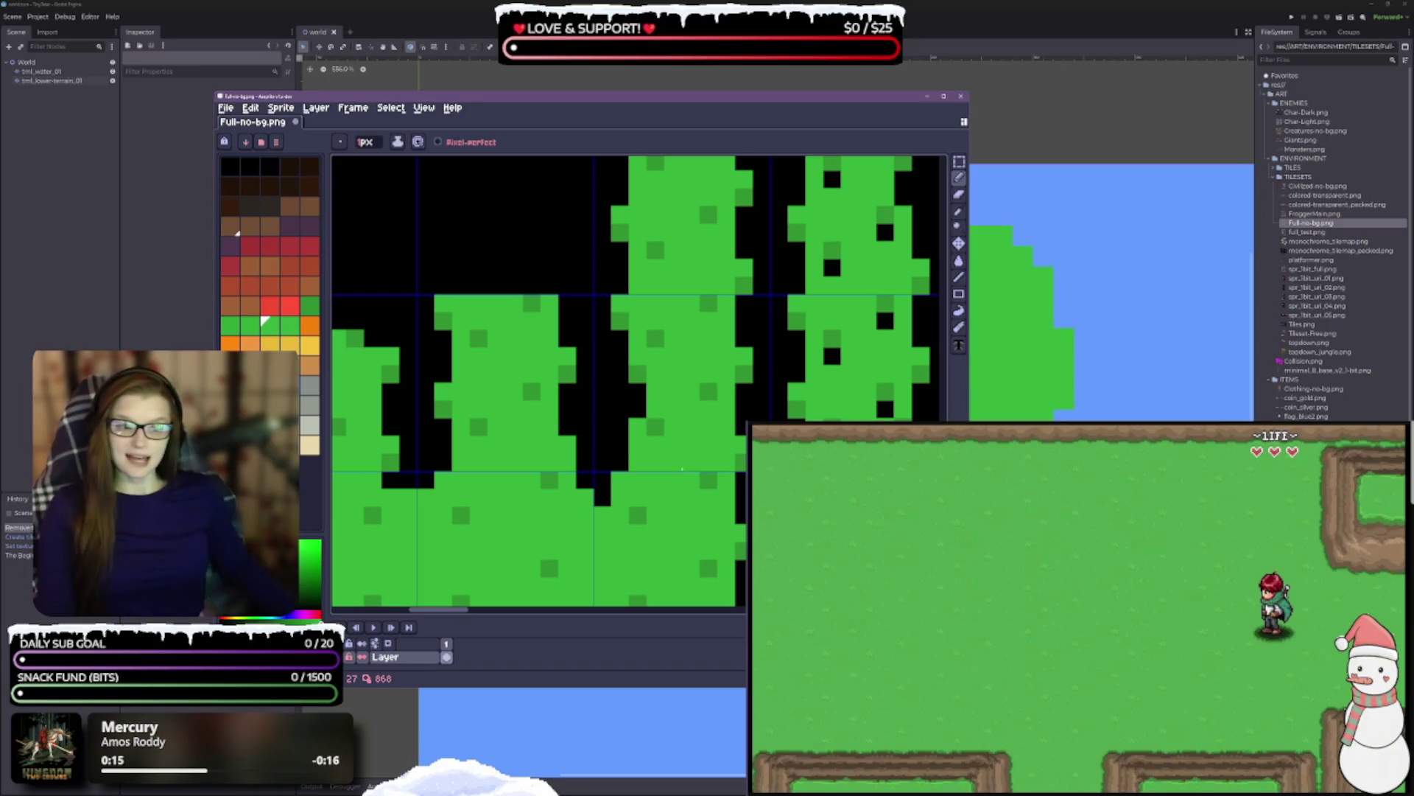
scroll(713, 444, "up", 3)
left_click(785, 303)
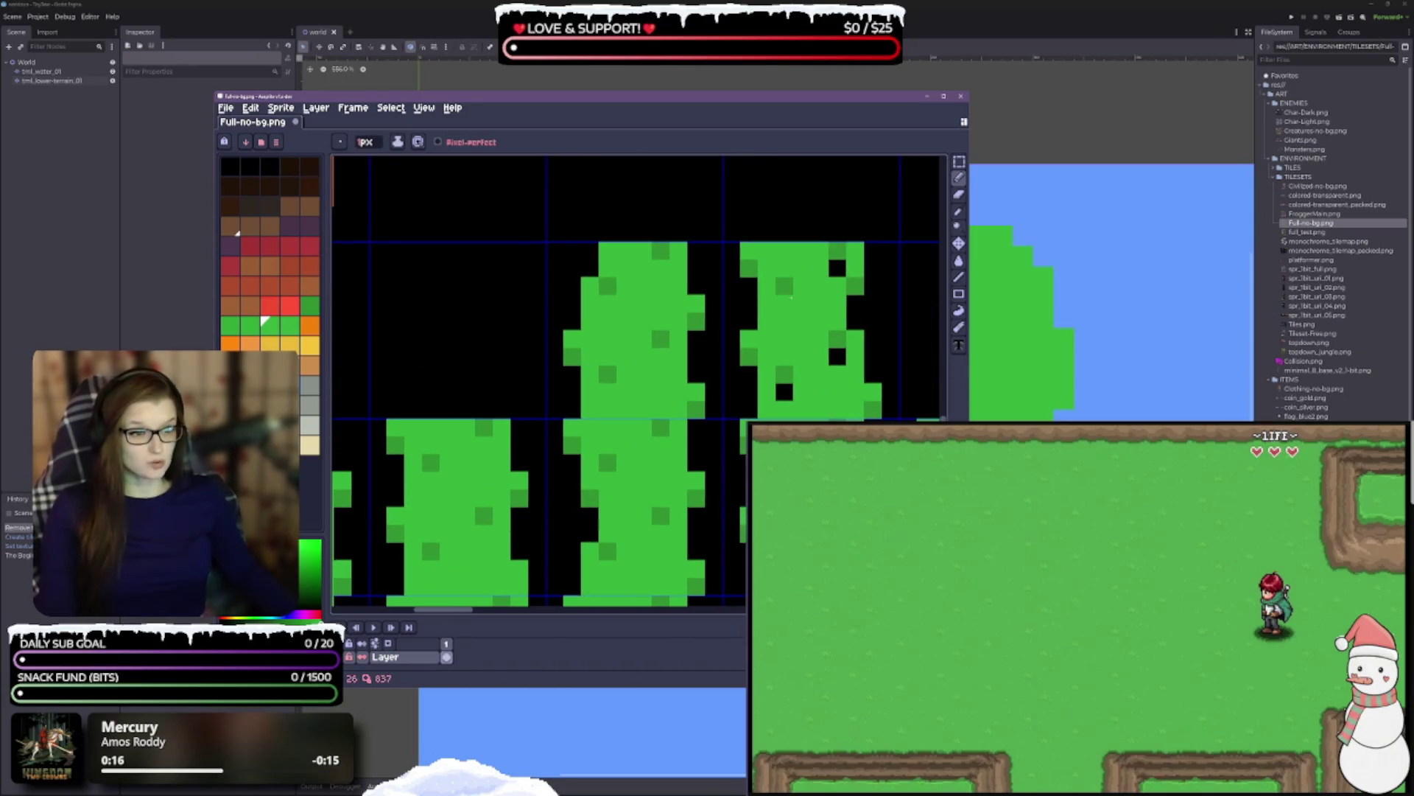
left_click(838, 268)
left_click(838, 356)
left_click(785, 390)
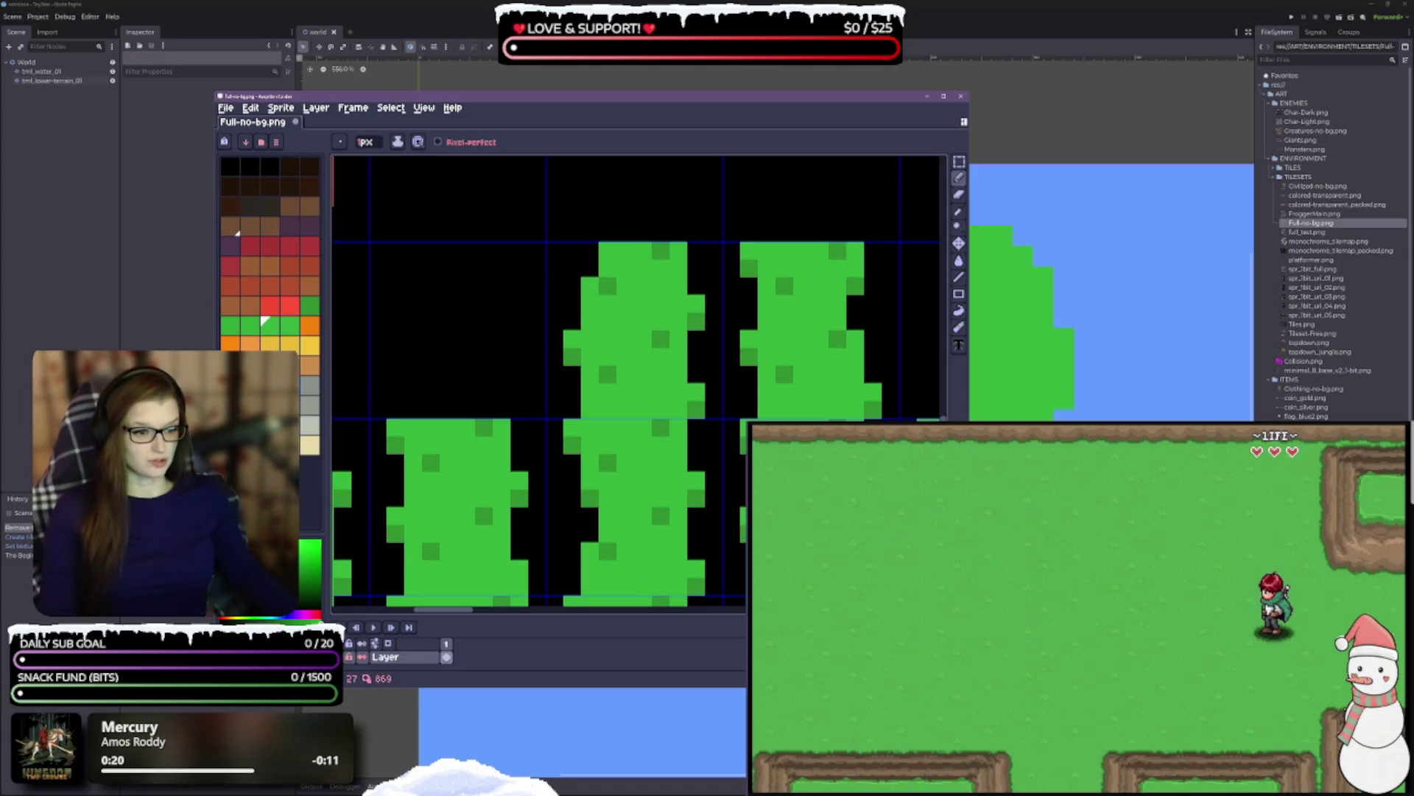
- Fill two more black holes with green in the grass tiles further down
scroll(816, 363, "down", 3)
left_click(738, 435)
scroll(723, 387, "down", 3)
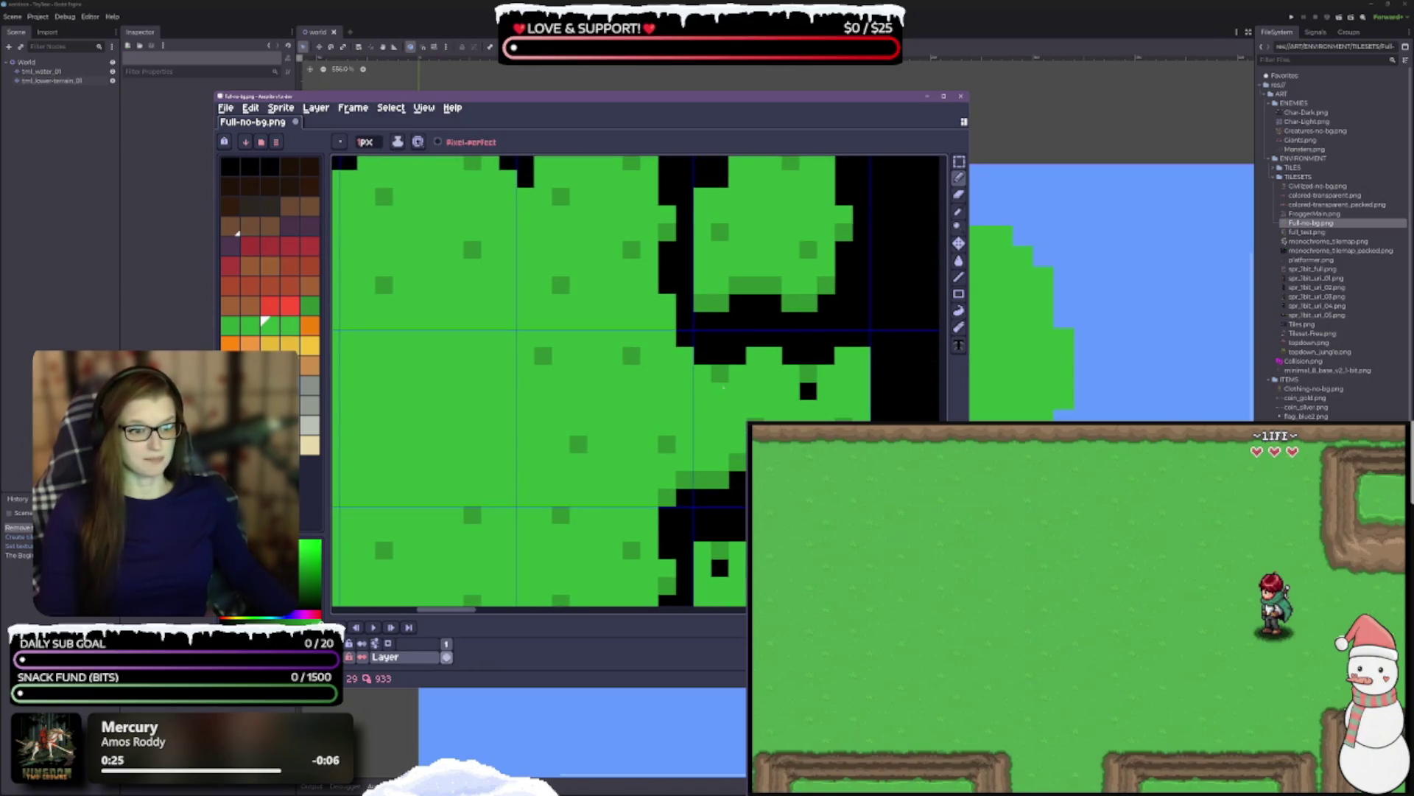
left_click(808, 391)
scroll(787, 344, "down", 3)
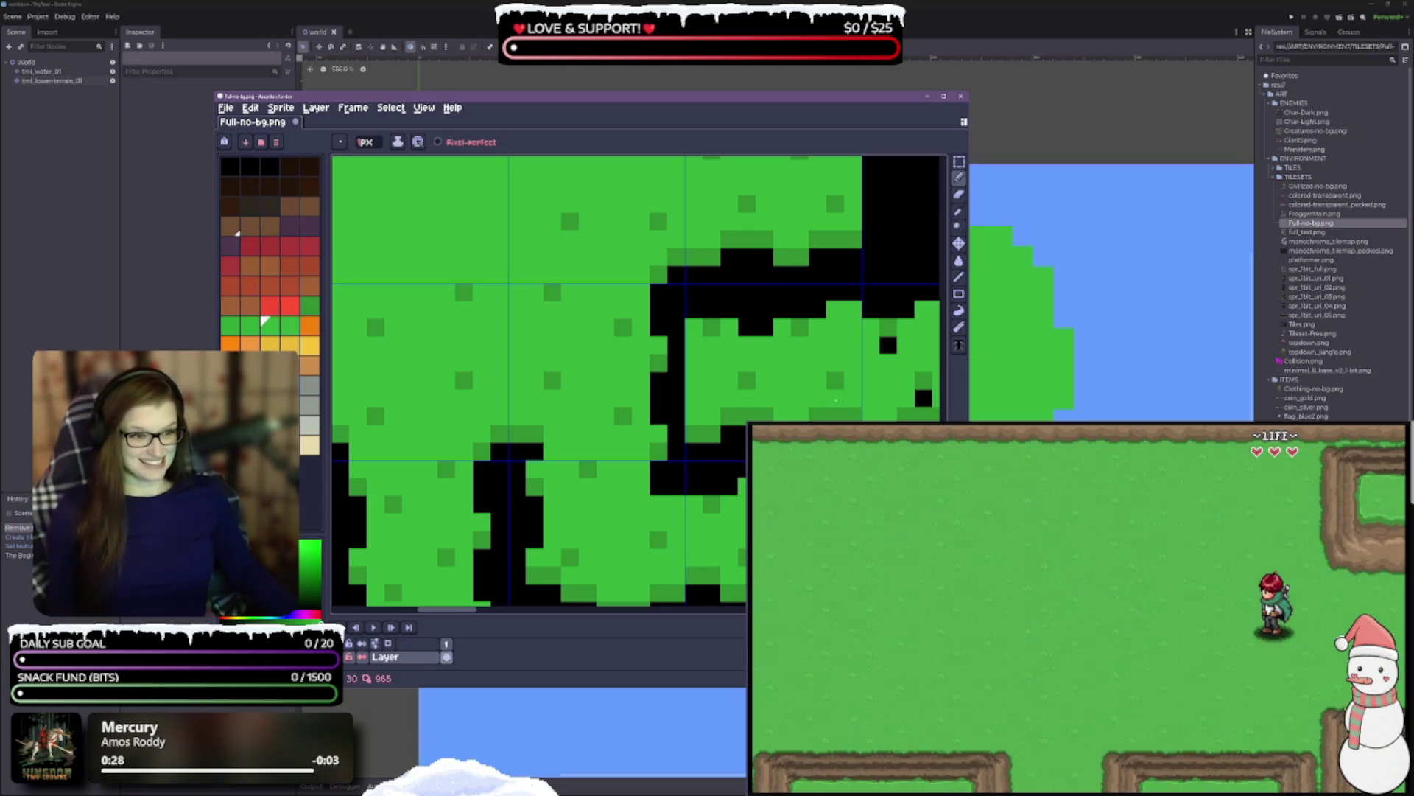
- Paint five black specks green in the grass tiles to the right
scroll(787, 344, "right", 4)
left_click(715, 324)
left_click(768, 270)
left_click(804, 324)
left_click(681, 448)
left_click(715, 500)
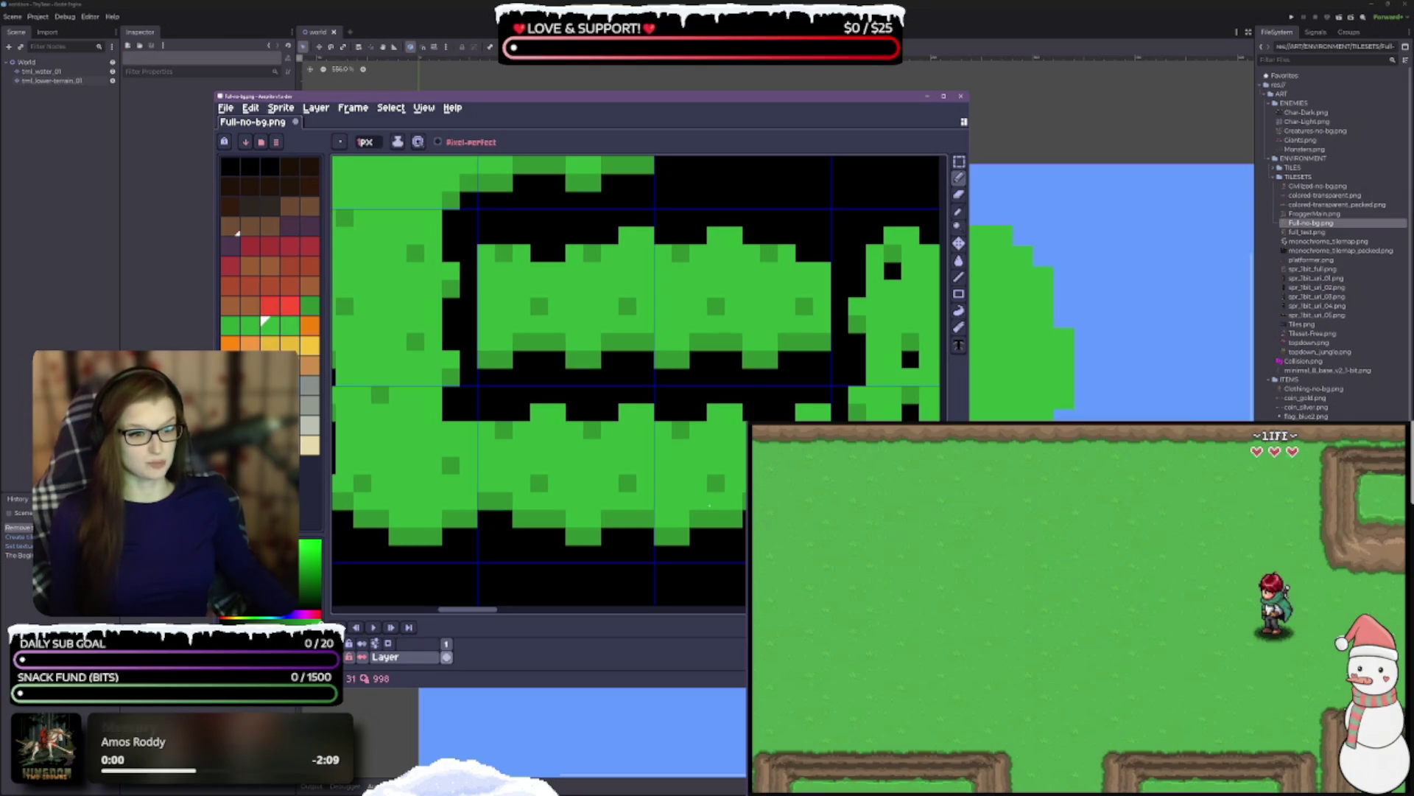
scroll(636, 383, "down", 2)
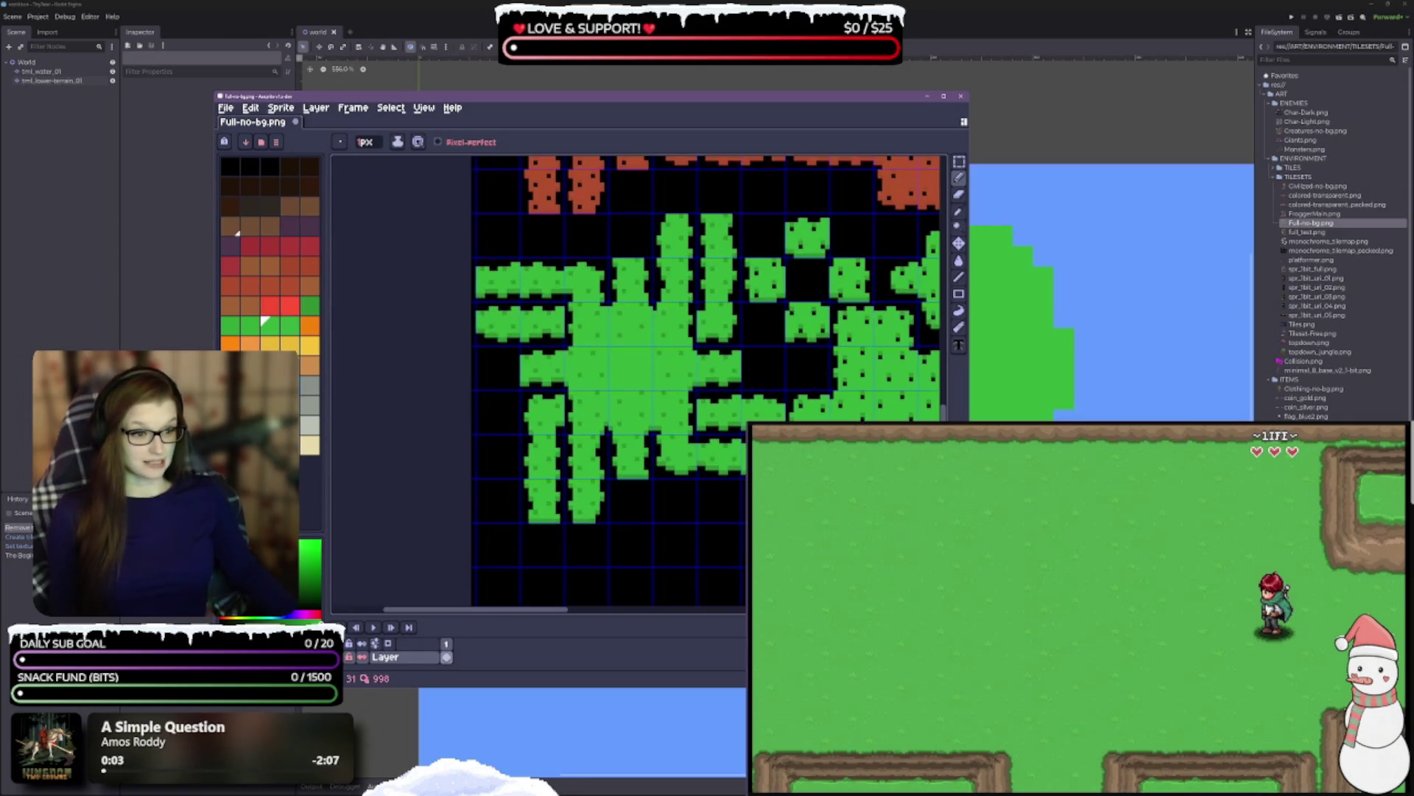
- Paint the black specks in the first grass tiles green, turning one stray green pixel black
scroll(565, 356, "up", 4)
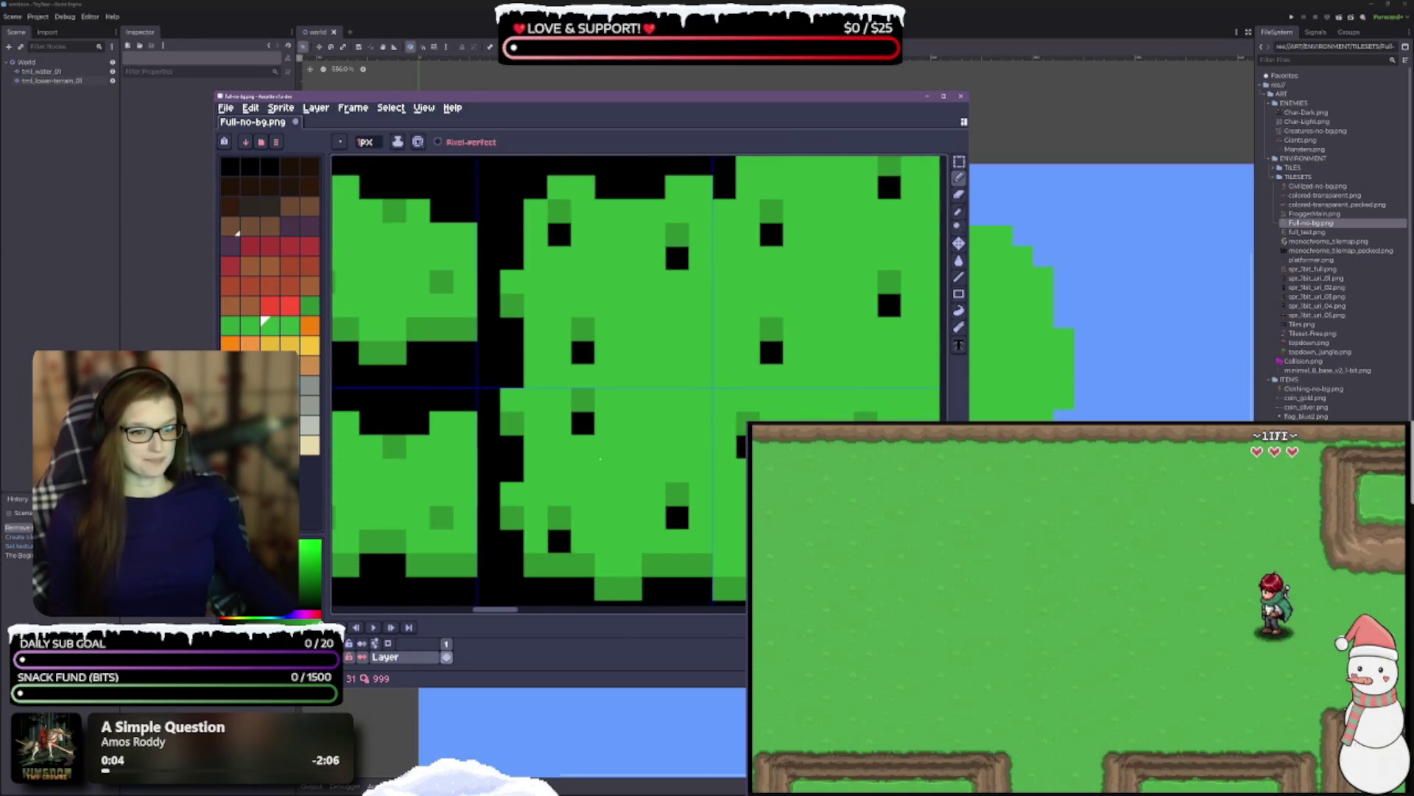
left_click(526, 464)
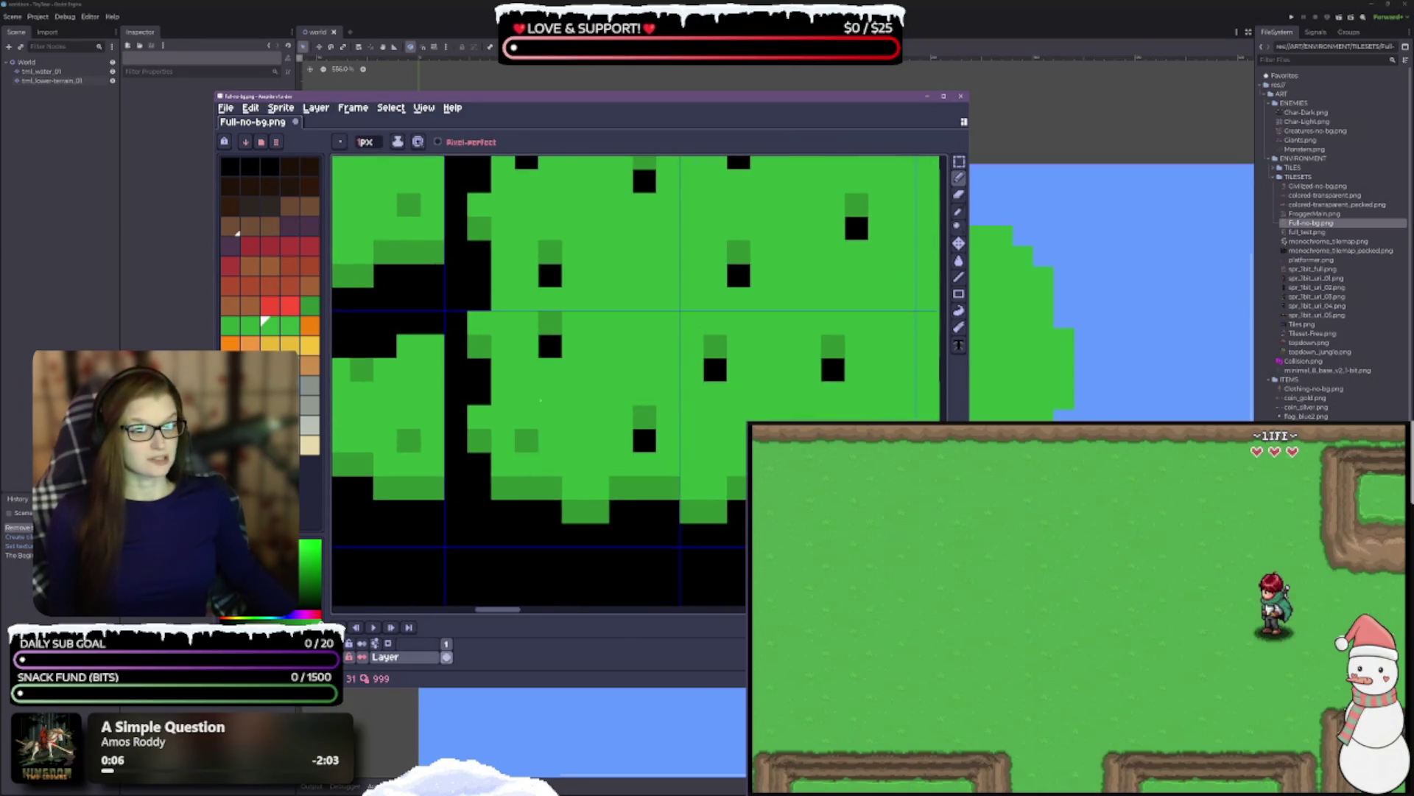
left_click(549, 347)
left_click(645, 440)
left_click(714, 370)
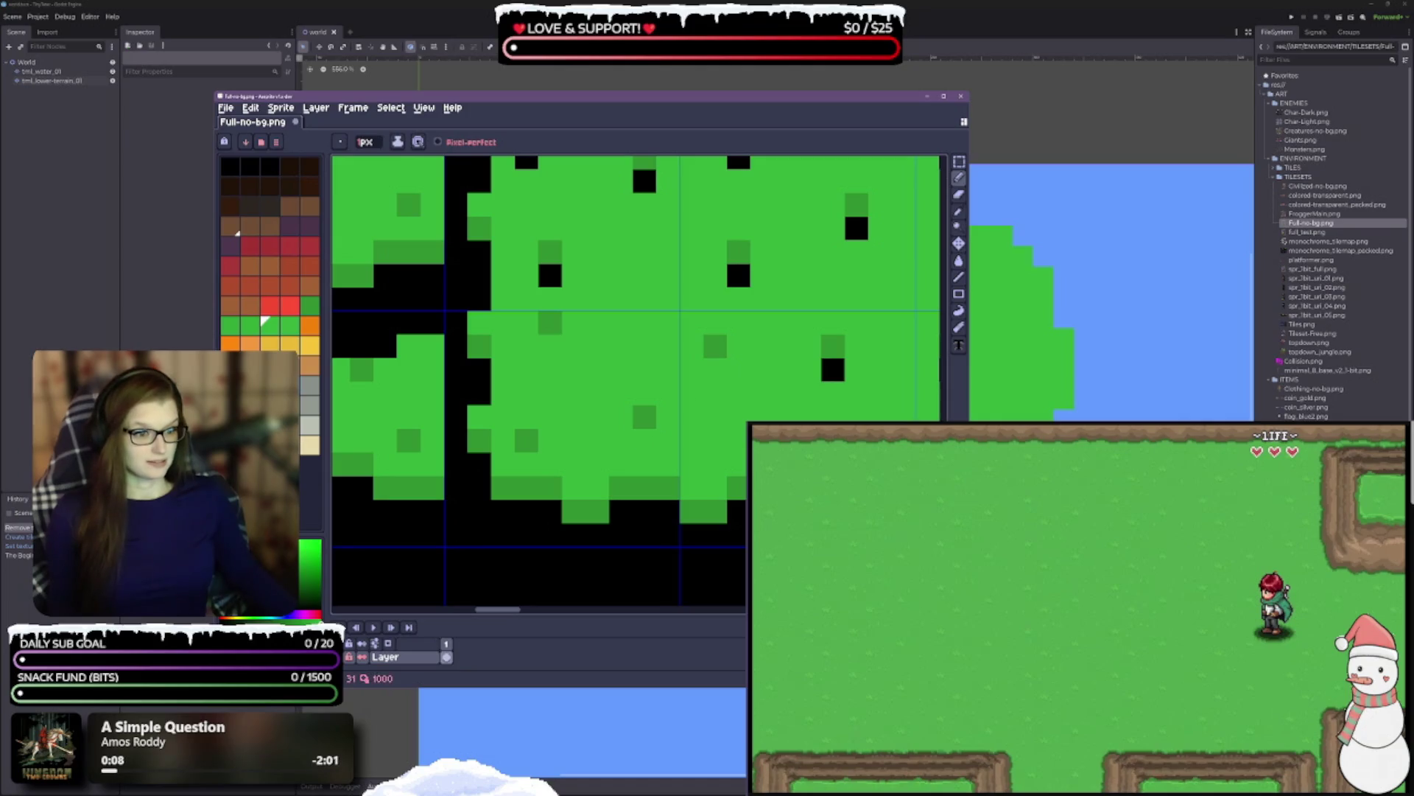
left_click(833, 370)
left_click_drag(715, 347, 717, 515)
left_click(552, 445)
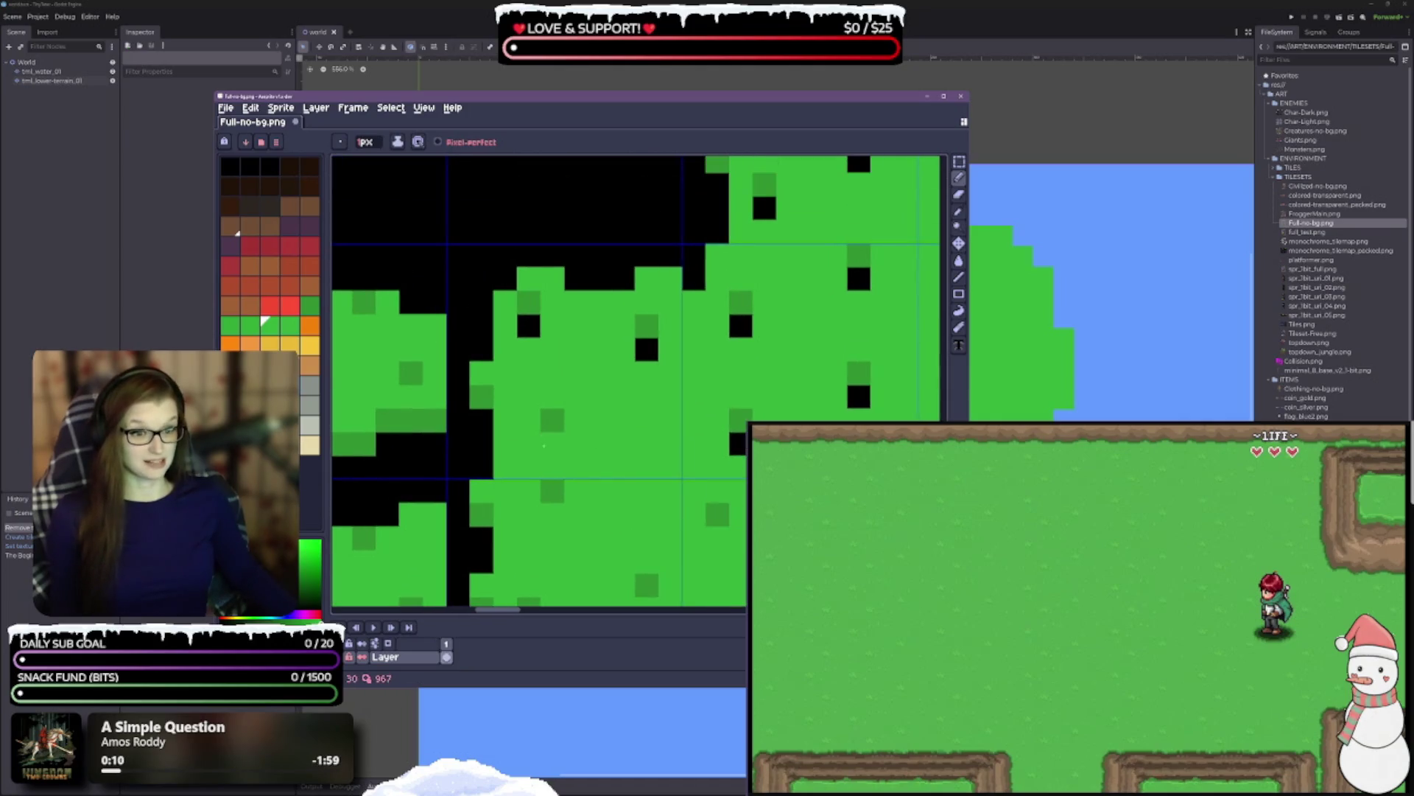
left_click(647, 349)
left_click(738, 444)
left_click(741, 326)
left_click(858, 279)
left_click(859, 397)
left_click_drag(760, 452, 629, 445)
left_click(631, 442)
left_click(728, 390)
left_click(632, 319)
left_click(727, 272)
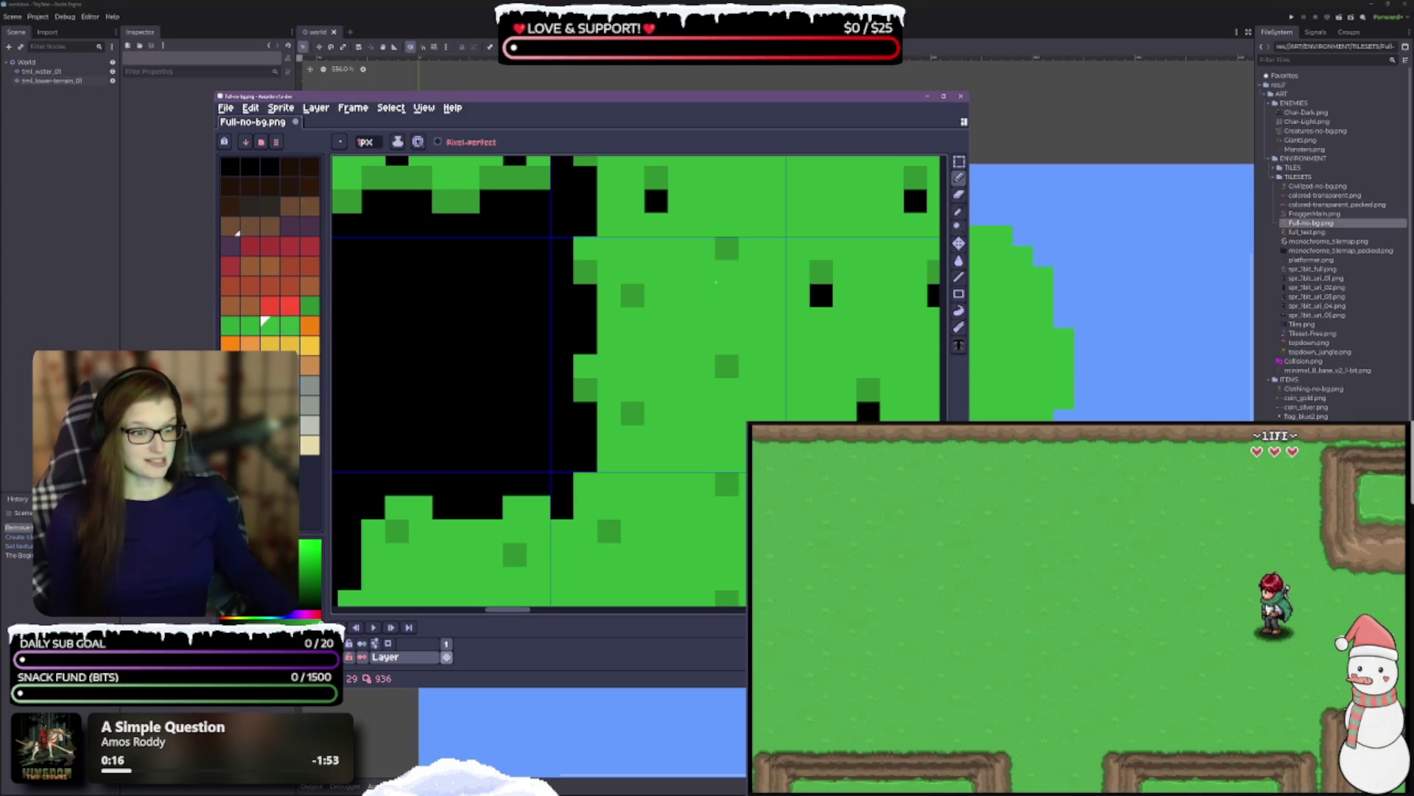
left_click_drag(680, 280, 683, 461)
left_click(660, 383)
left_click(638, 264)
left_click(756, 288)
left_click_drag(520, 336, 704, 355)
left_click(703, 354)
left_click(585, 354)
left_click(538, 260)
left_click(657, 261)
mouse_move(657, 261)
left_mouse_down()
mouse_move(801, 407)
mouse_move(839, 414)
left_mouse_up()
left_click(624, 273)
mouse_move(529, 181)
left_mouse_down()
mouse_move(610, 214)
mouse_move(740, 316)
left_mouse_up()
left_click(616, 236)
right_click(689, 503)
left_click(689, 313)
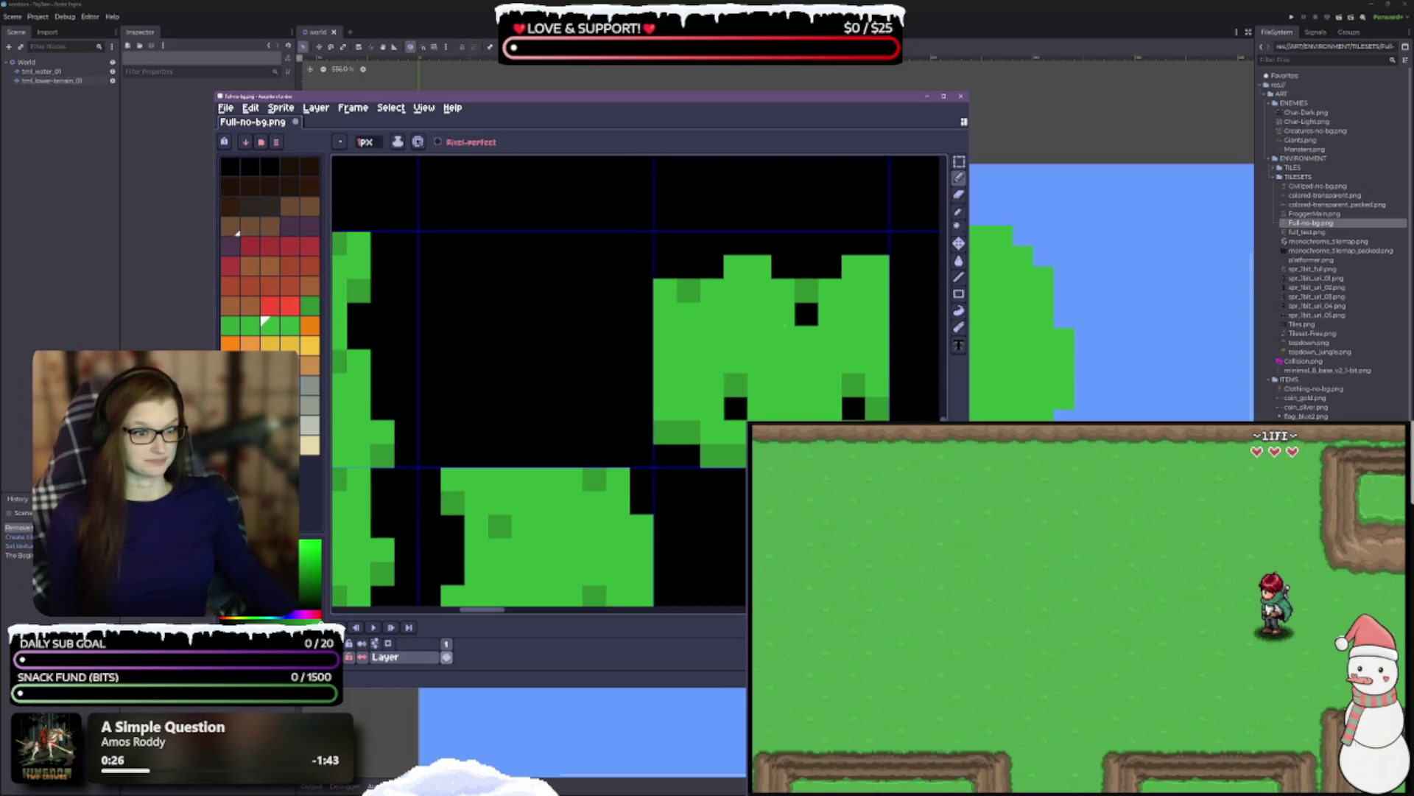
left_click(807, 314)
left_click(854, 409)
left_click(736, 409)
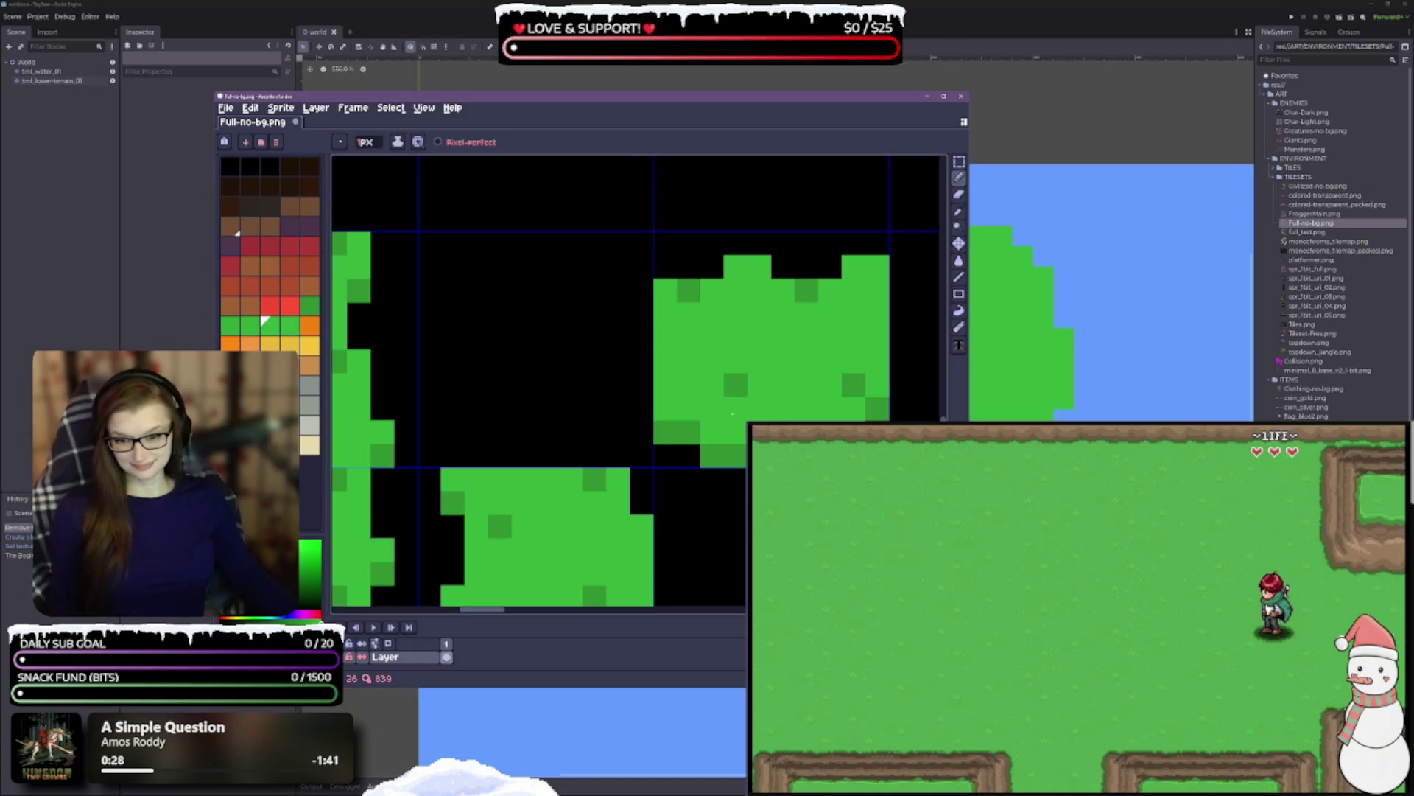
- Fill the black holes across the remaining grass tiles, blacking out a stray green pixel in the water
left_click_drag(733, 413, 353, 314)
right_click(451, 379)
left_click(663, 402)
left_click(568, 449)
left_click(663, 522)
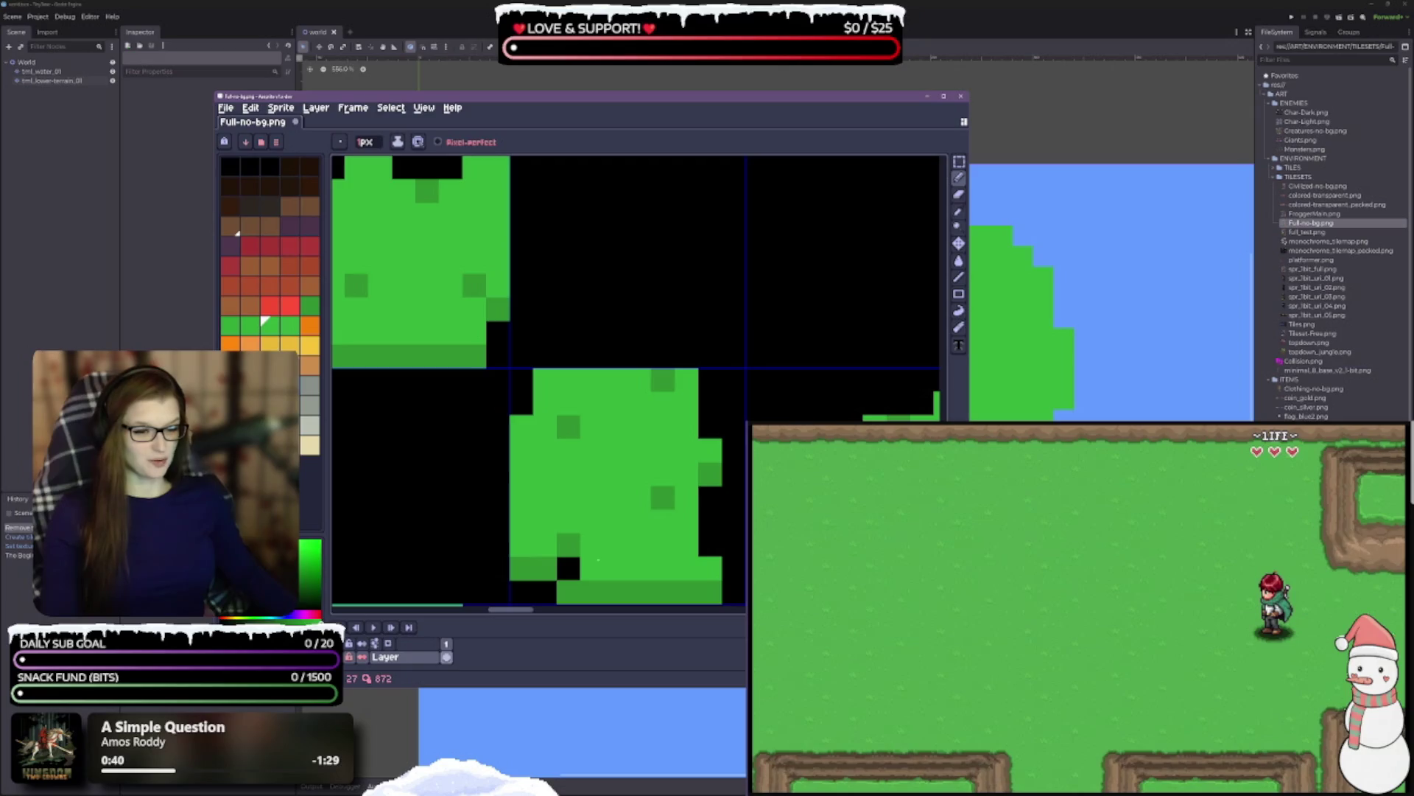
left_click(568, 568)
left_click_drag(569, 568, 656, 355)
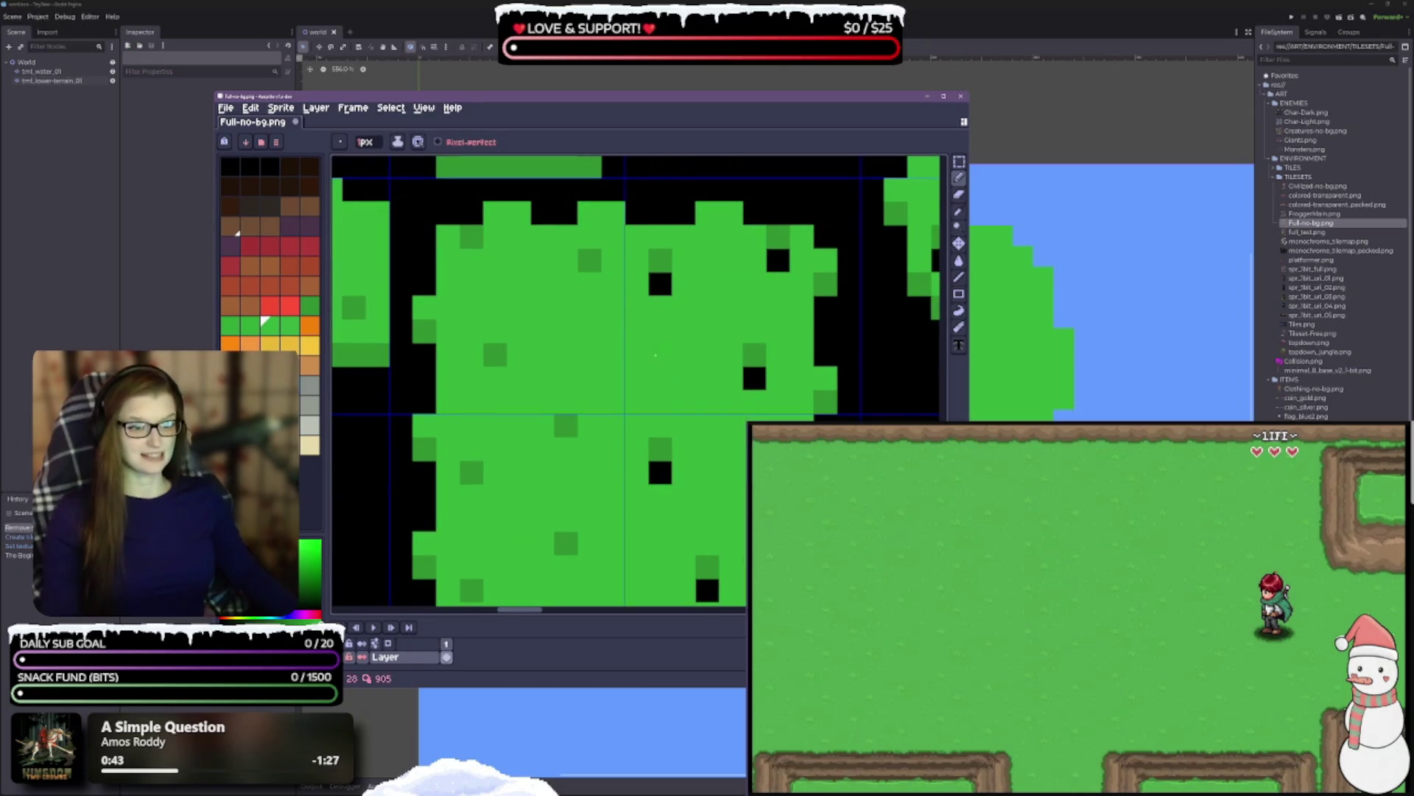
left_click(661, 294)
left_click(775, 266)
left_click(758, 383)
left_click_drag(758, 384, 767, 223)
left_click(793, 315)
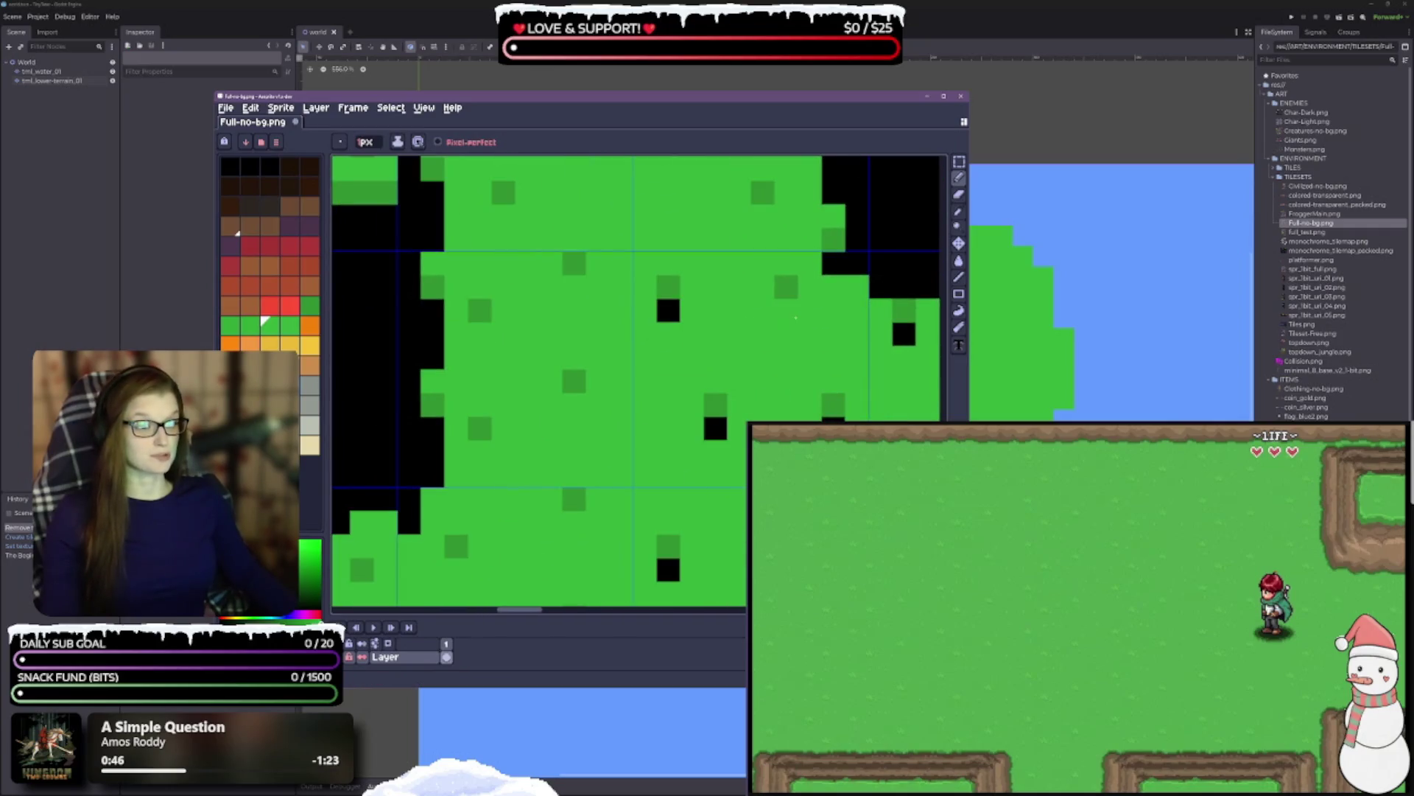
left_click(669, 310)
left_click(716, 428)
left_click(833, 419)
left_click_drag(752, 474, 670, 225)
left_click(586, 319)
left_click(705, 273)
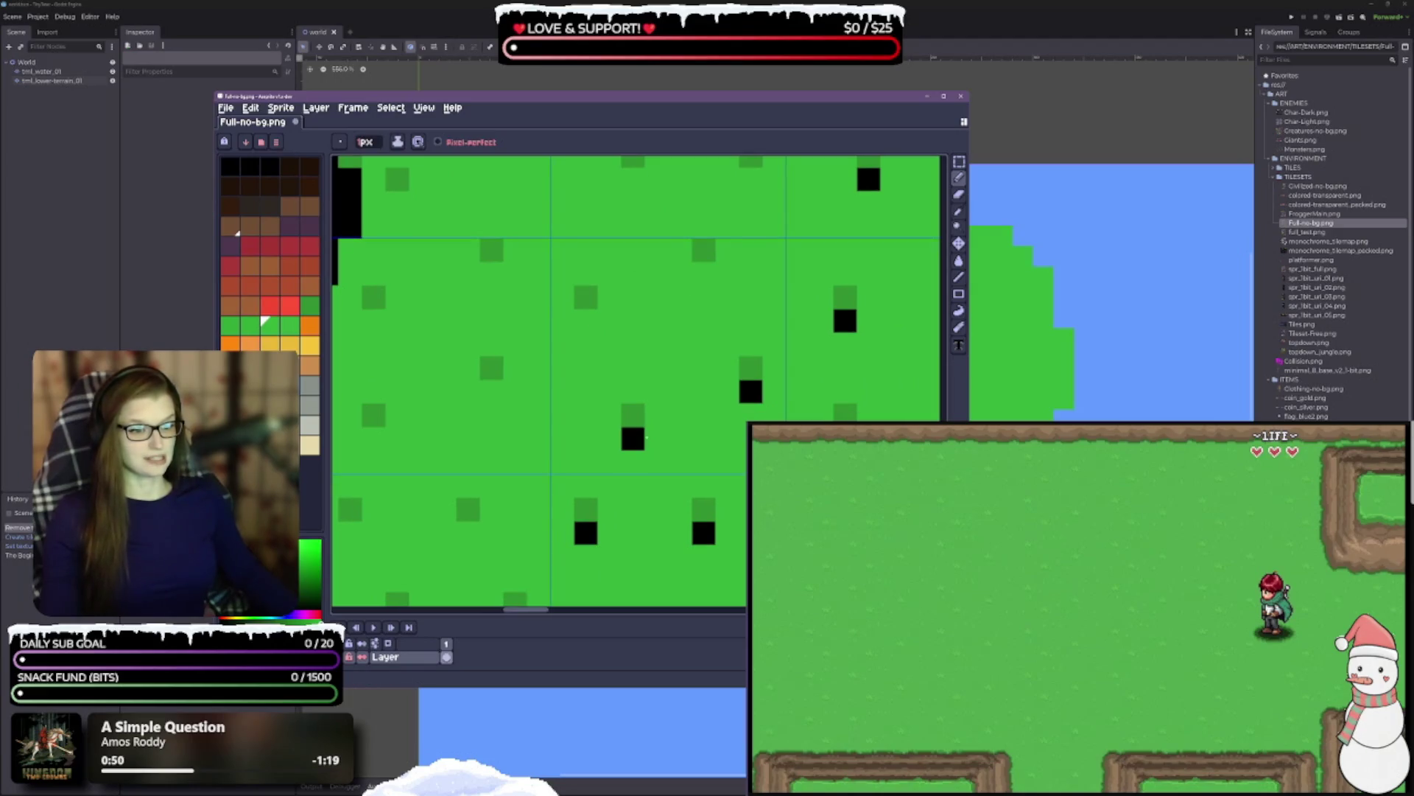
left_click(751, 391)
left_click(633, 438)
left_click_drag(634, 438, 644, 295)
left_click(595, 388)
left_click(713, 389)
left_click(642, 506)
left_click_drag(655, 573, 661, 291)
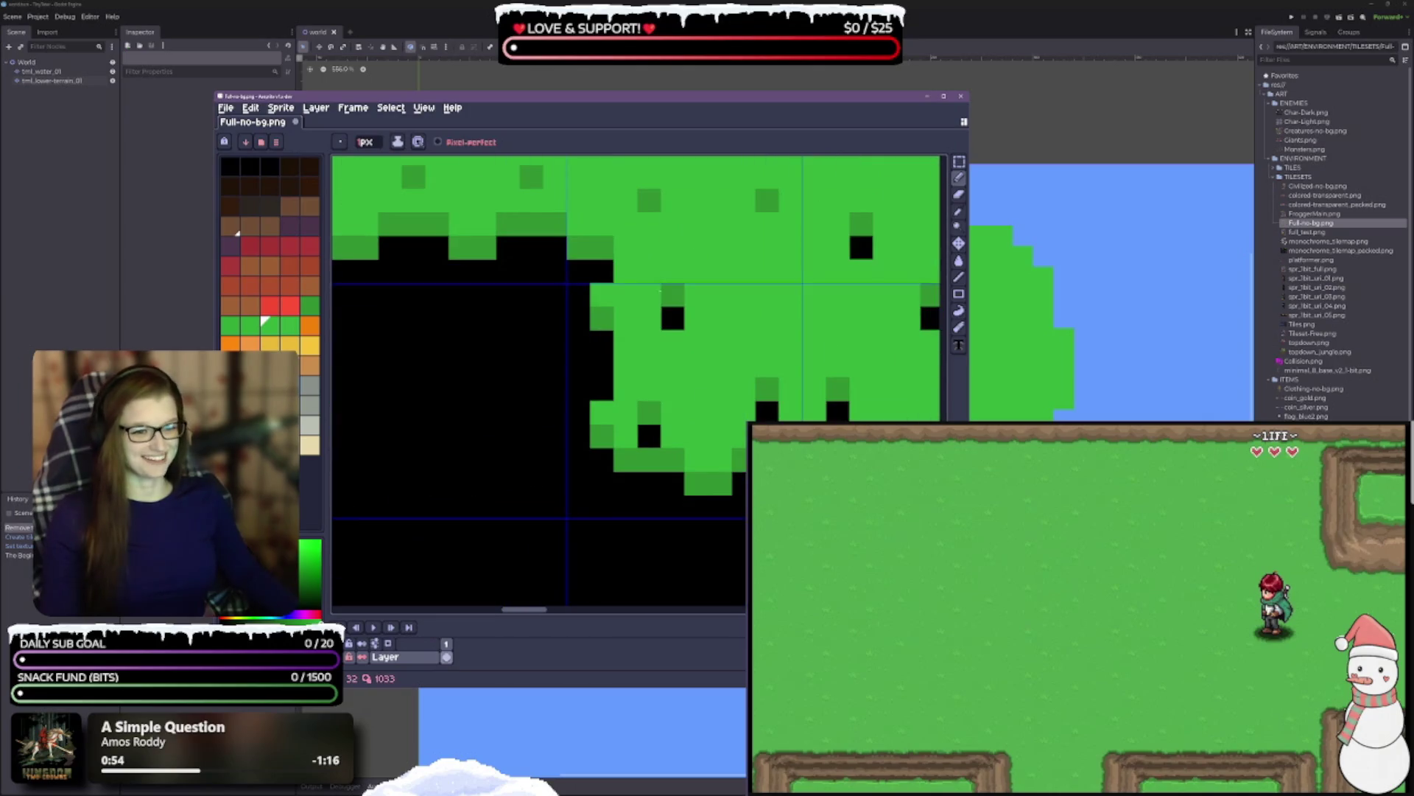
left_click(673, 318)
left_click(649, 436)
left_click(767, 412)
left_click(838, 411)
left_click_drag(856, 415, 590, 393)
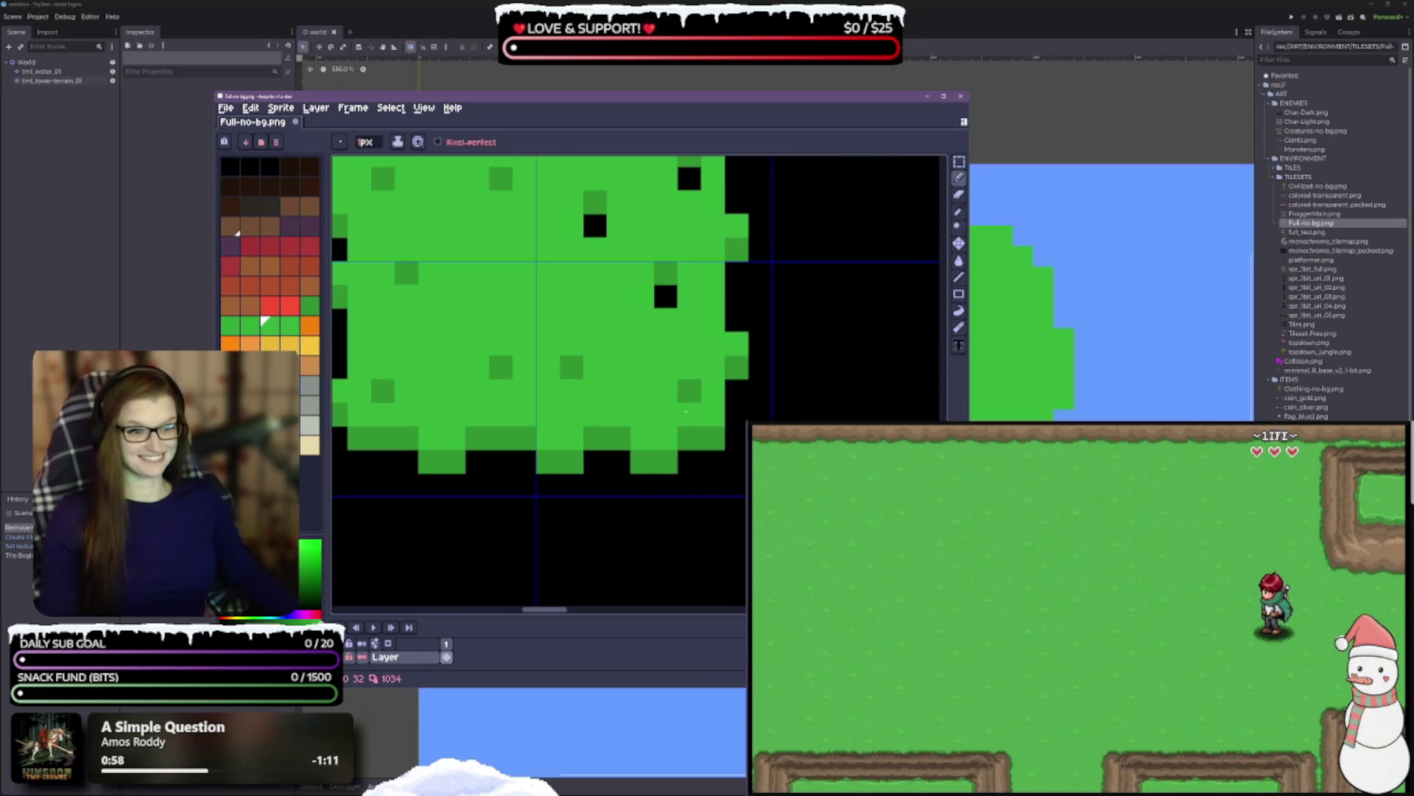
left_click(665, 296)
left_click_drag(665, 296, 661, 429)
left_click(590, 361)
left_click(684, 312)
left_click_drag(588, 247, 579, 366)
left_click(581, 361)
left_click(677, 315)
left_click_drag(672, 330, 653, 541)
left_click(562, 454)
left_click(681, 407)
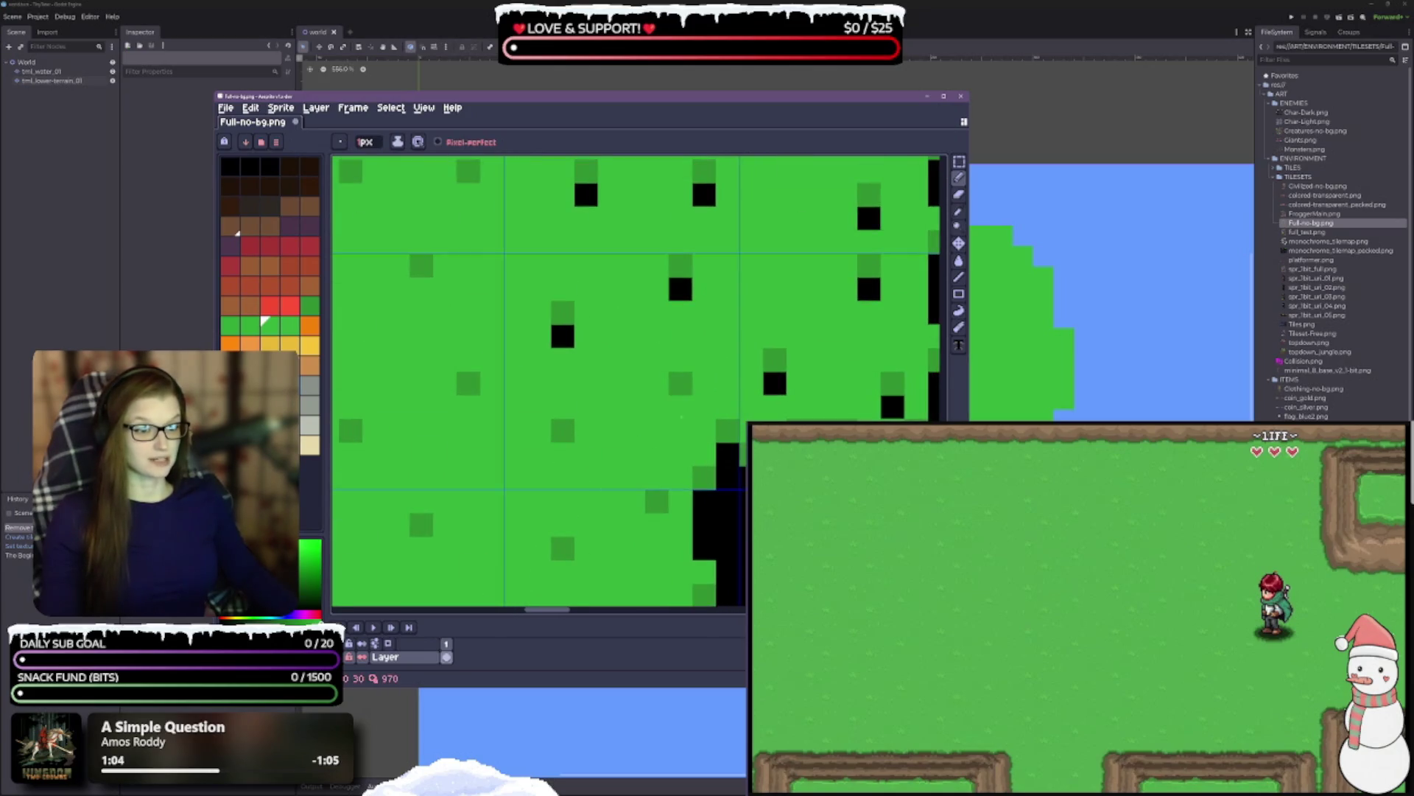
left_click(562, 336)
left_click(680, 288)
left_click(775, 383)
left_click(892, 406)
left_click(869, 290)
left_click_drag(869, 289, 811, 394)
left_click(859, 413)
left_click(881, 299)
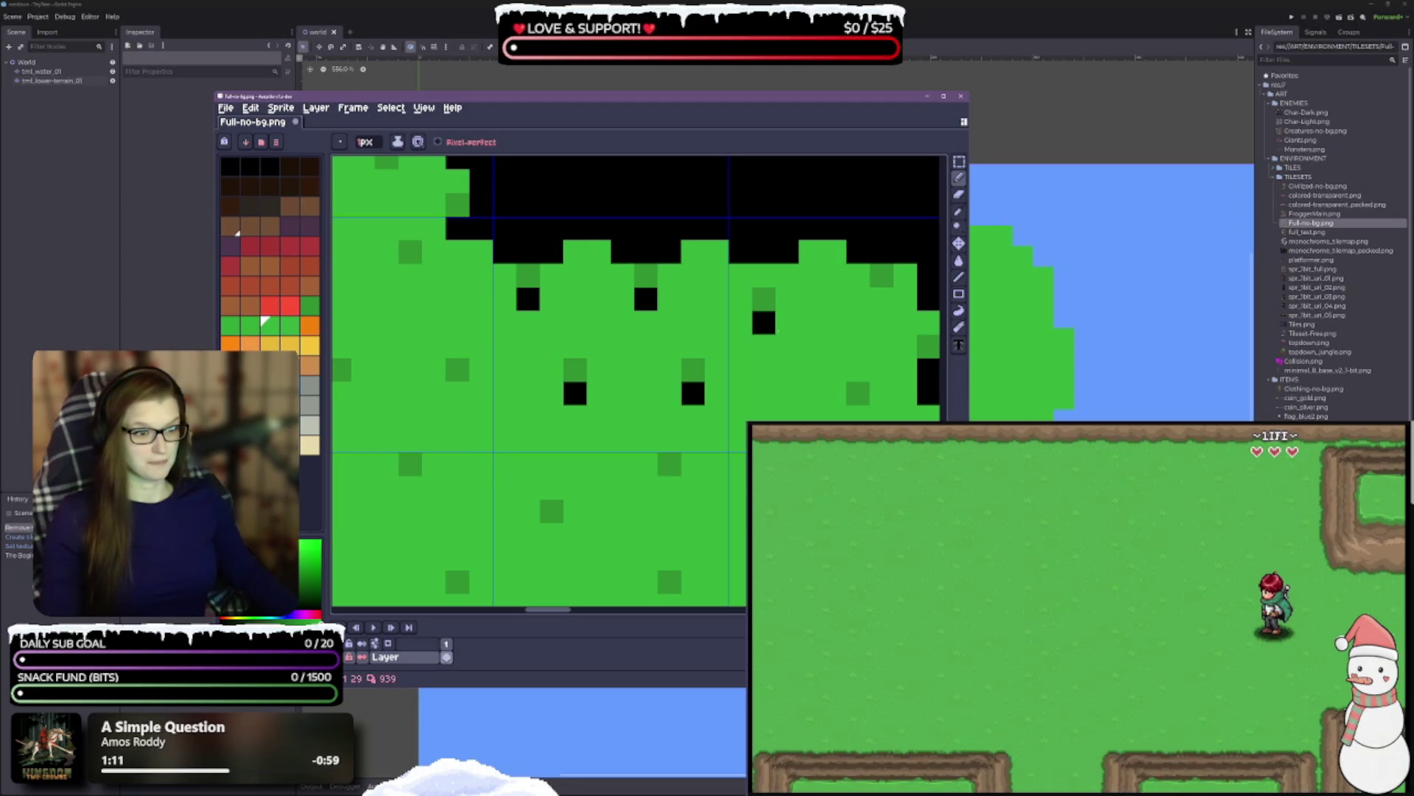
left_click(764, 322)
left_click(692, 393)
left_click(575, 392)
left_click(645, 299)
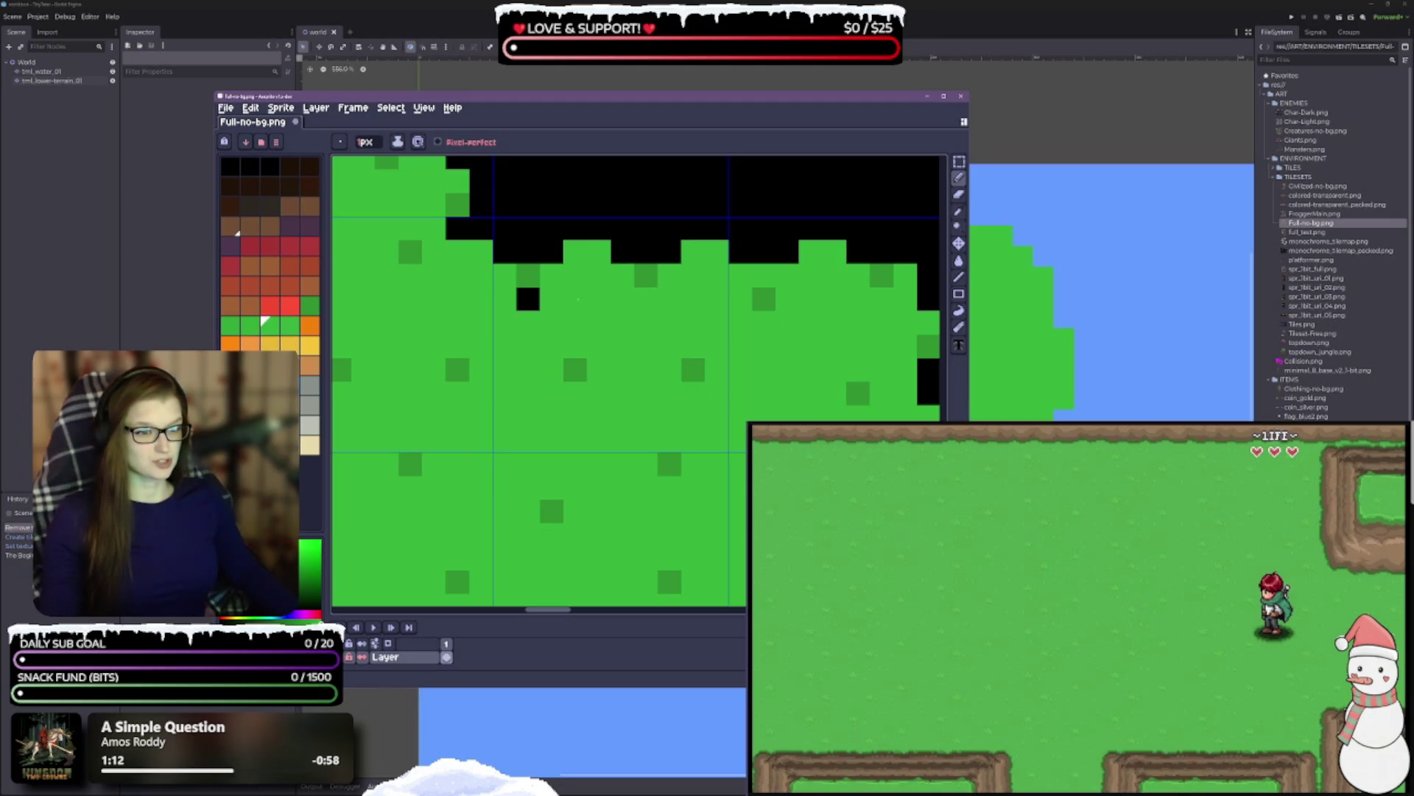
left_click(531, 299)
- Fill the black specks in the cross-shaped grass tile cluster with green
scroll(542, 302, "down", 3)
scroll(736, 373, "up", 3)
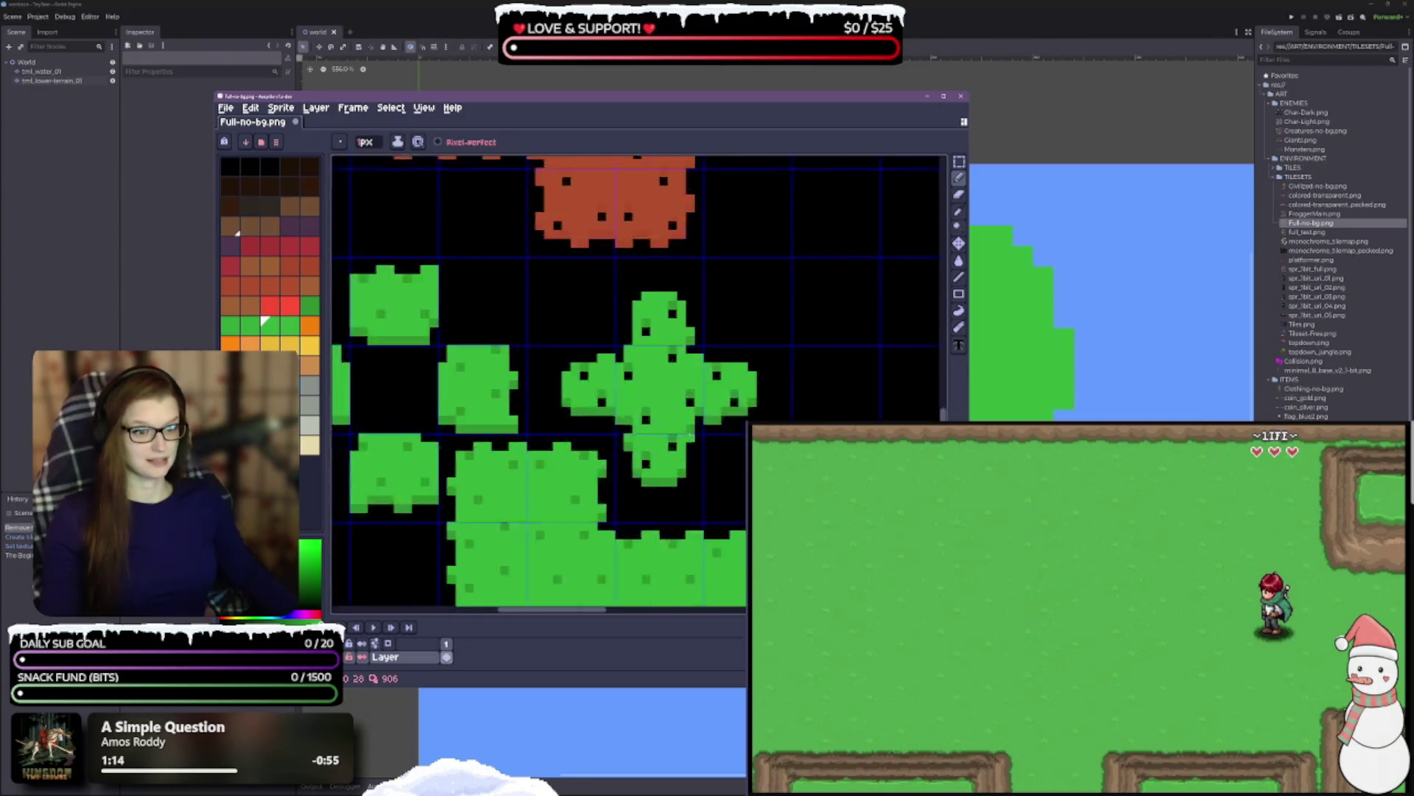
left_click_drag(736, 373, 638, 378)
left_click(431, 286)
left_click(477, 357)
left_click(548, 286)
left_click(666, 239)
left_click(714, 356)
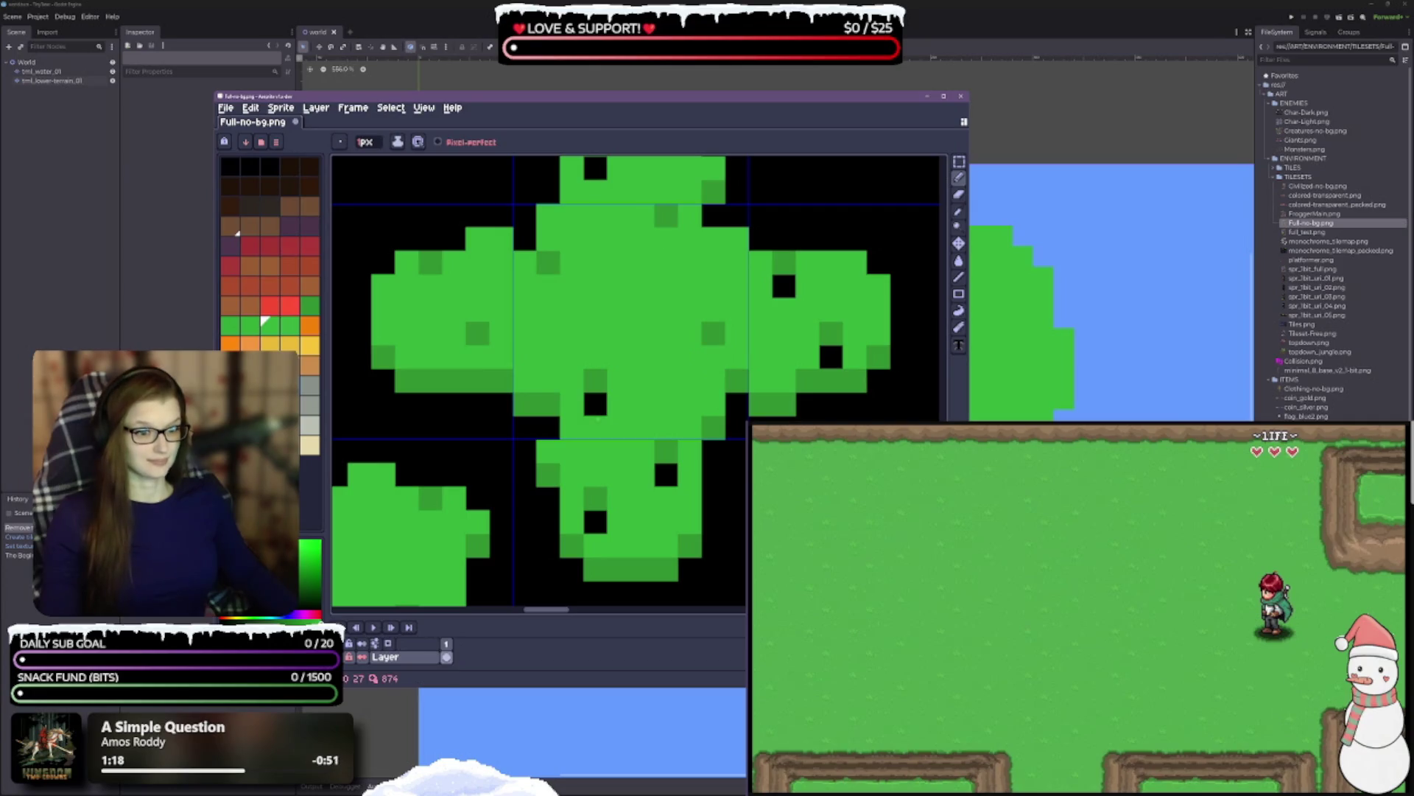
left_click(595, 403)
left_click(595, 521)
left_click(666, 474)
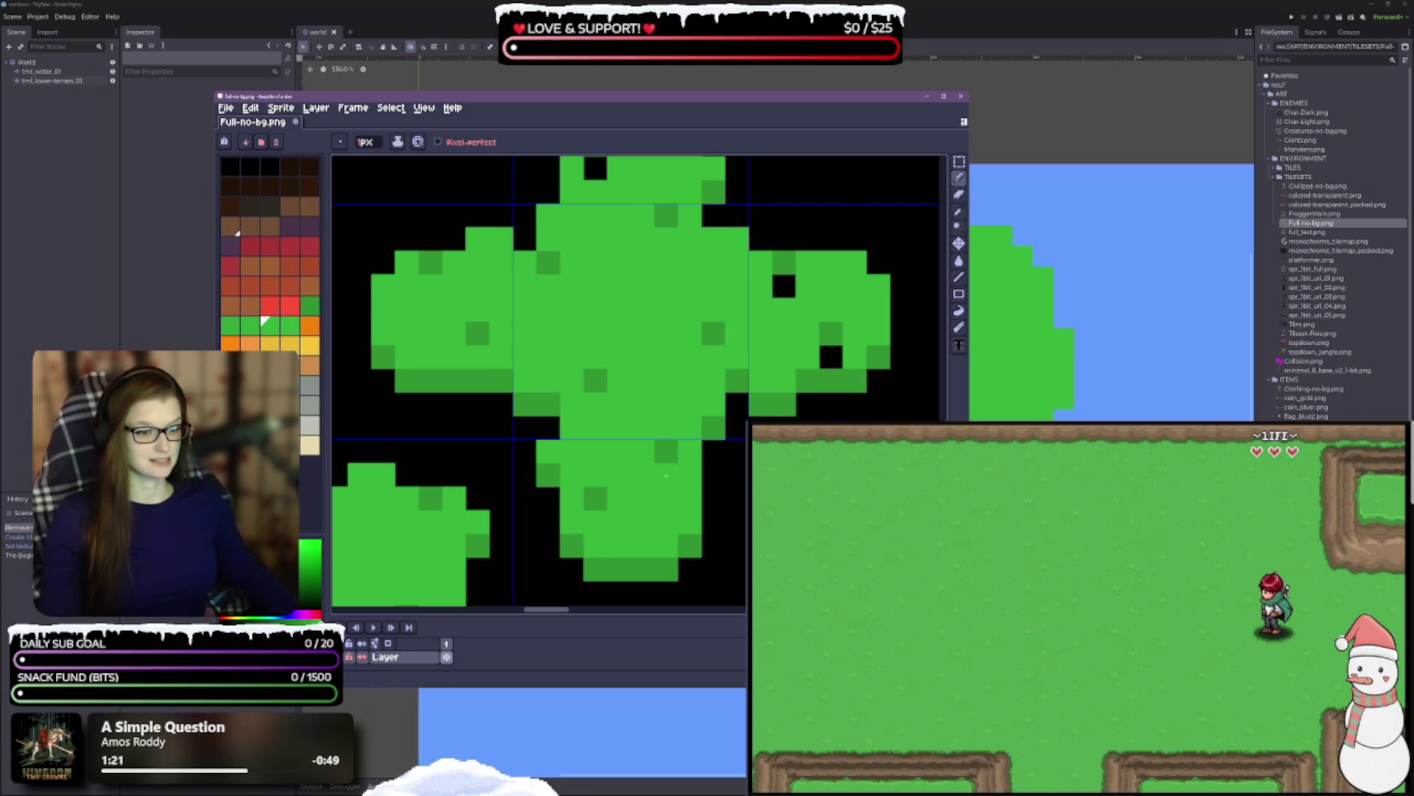
left_click(819, 358)
left_click(784, 286)
scroll(616, 413, "up", 5)
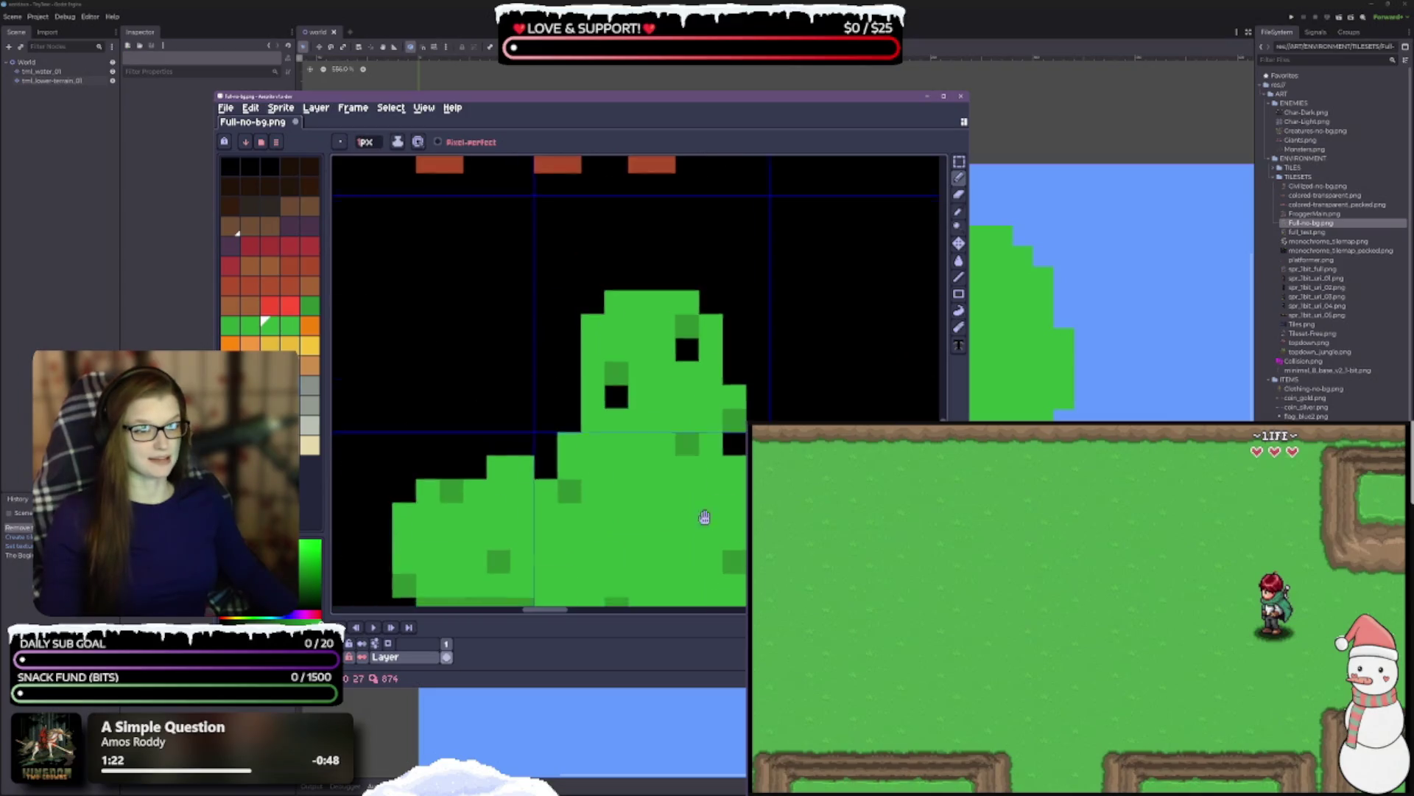
left_click(616, 402)
left_click(687, 355)
- Save the retouched Full-no-bg.png tileset
scroll(522, 386, "down", 5)
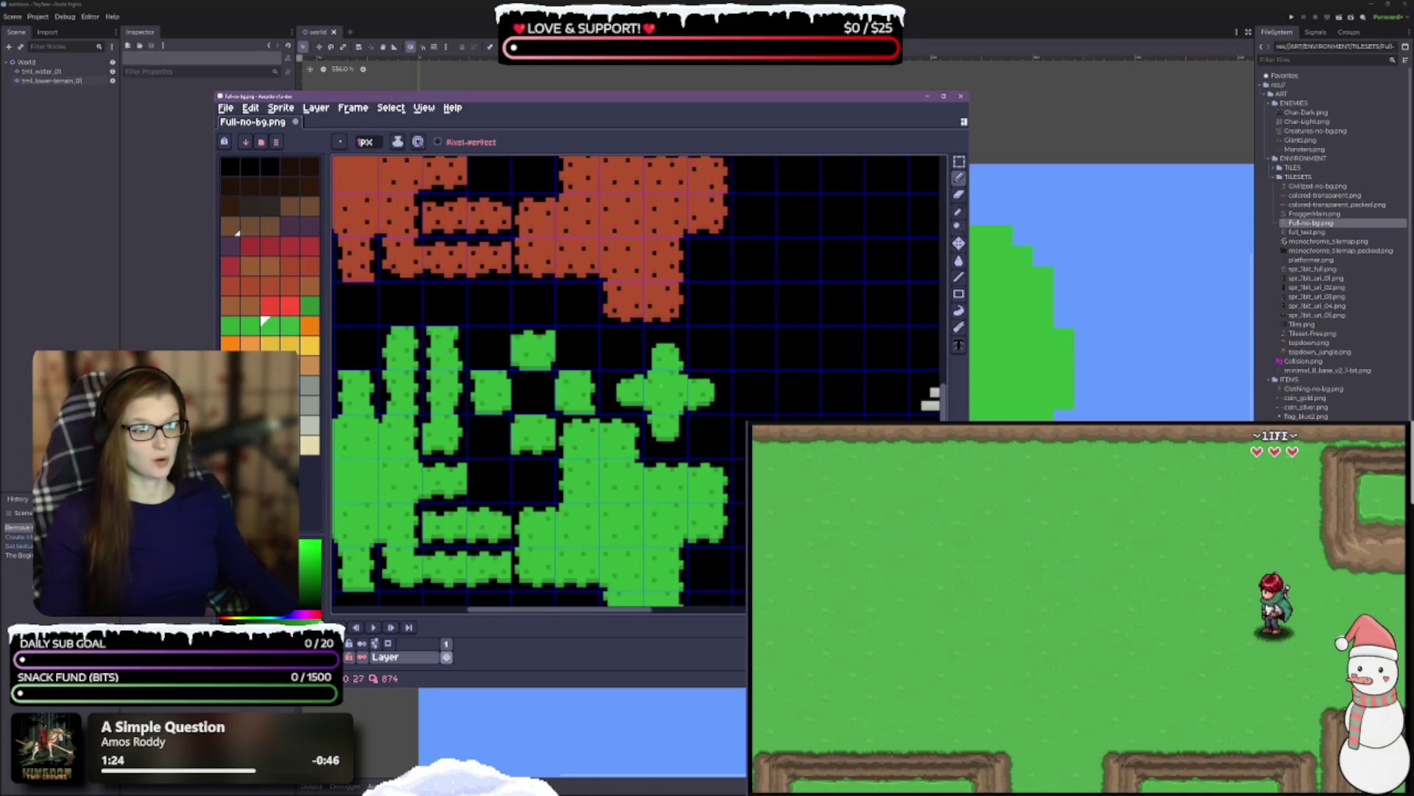
scroll(522, 385, "down", 4)
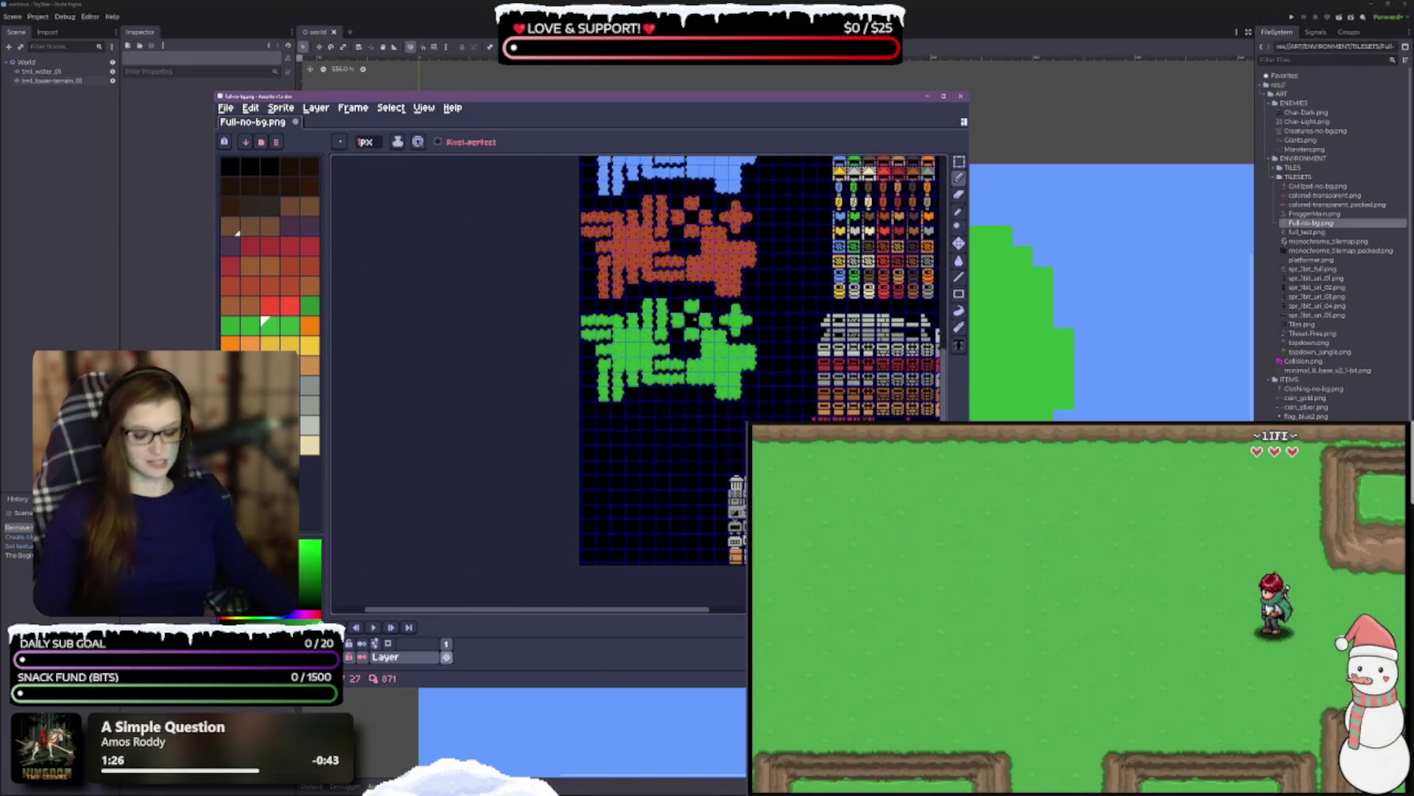
key("ctrl+s")
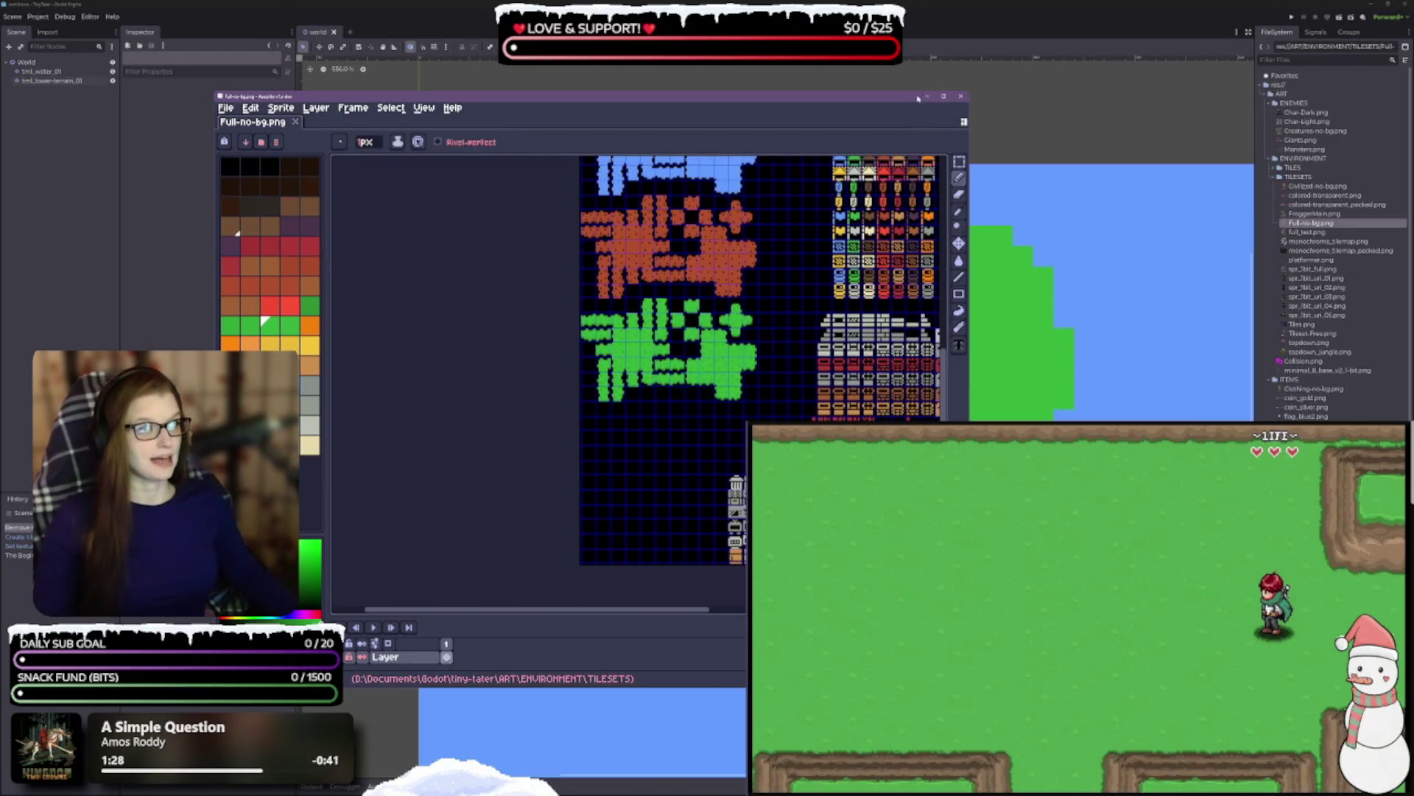
- Back in Godot, reimport the edited Full-no-bg.png tileset
left_click(927, 96)
right_click(1308, 222)
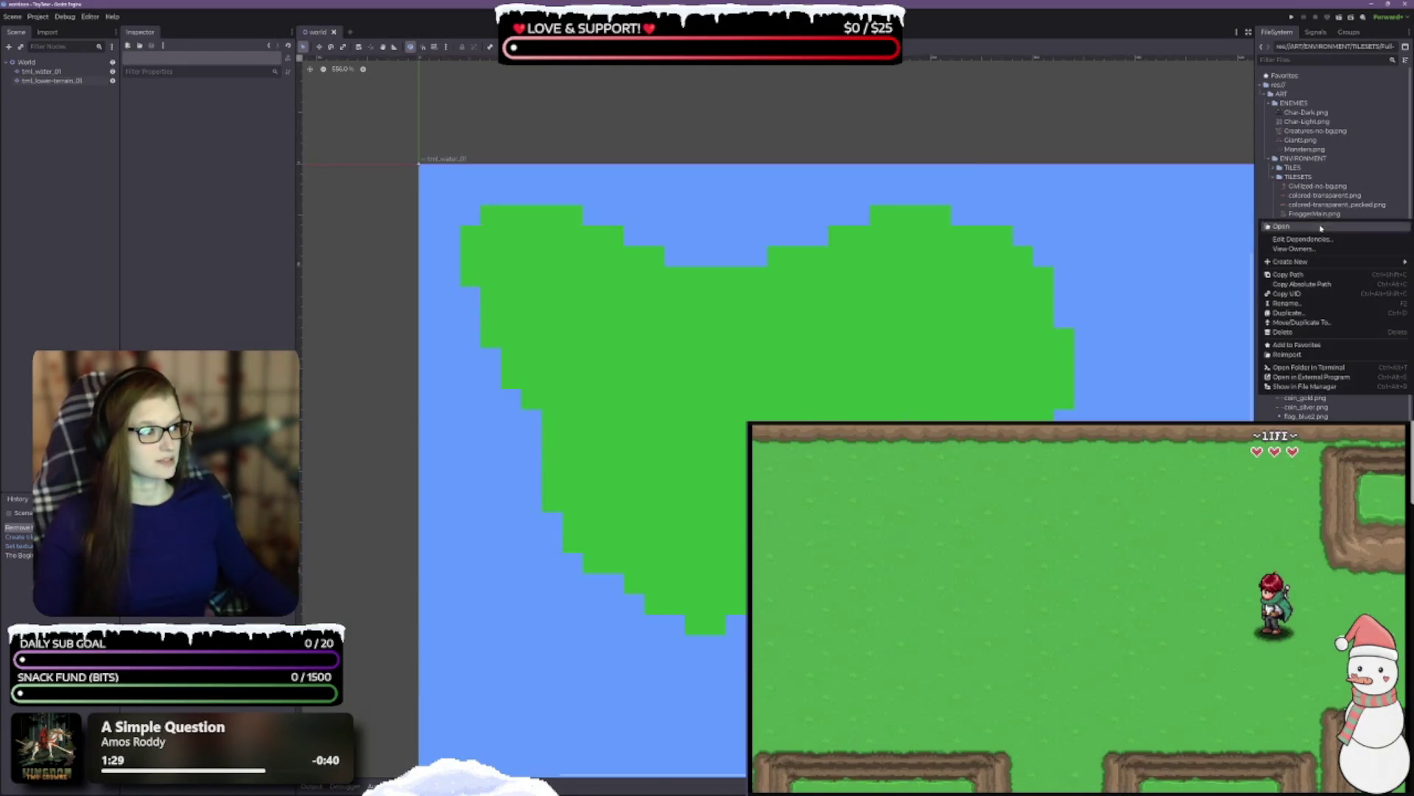
left_click(1306, 354)
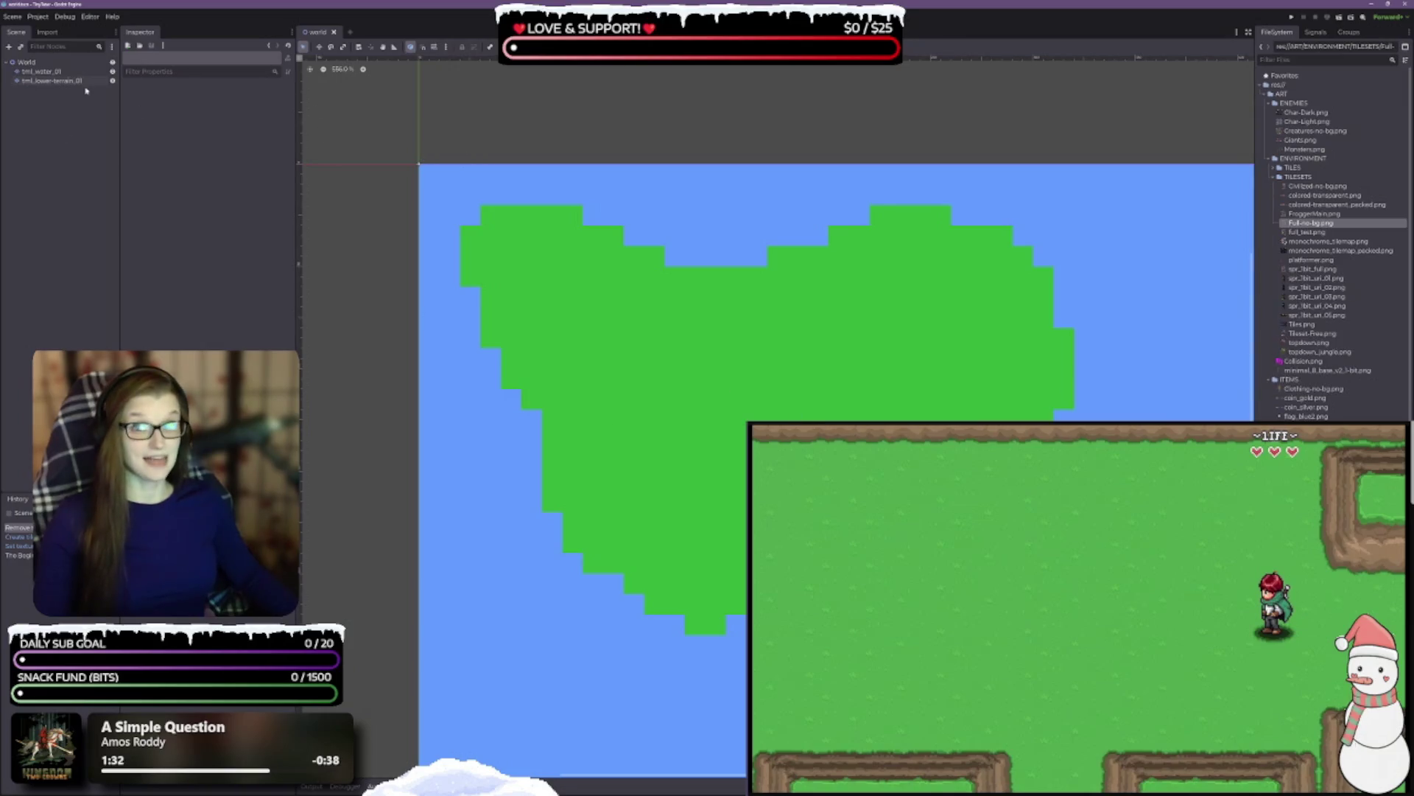
- On the tml_lower-terrain_01 layer, paint a grass-edge tile at the island's top-left cell
left_click(52, 81)
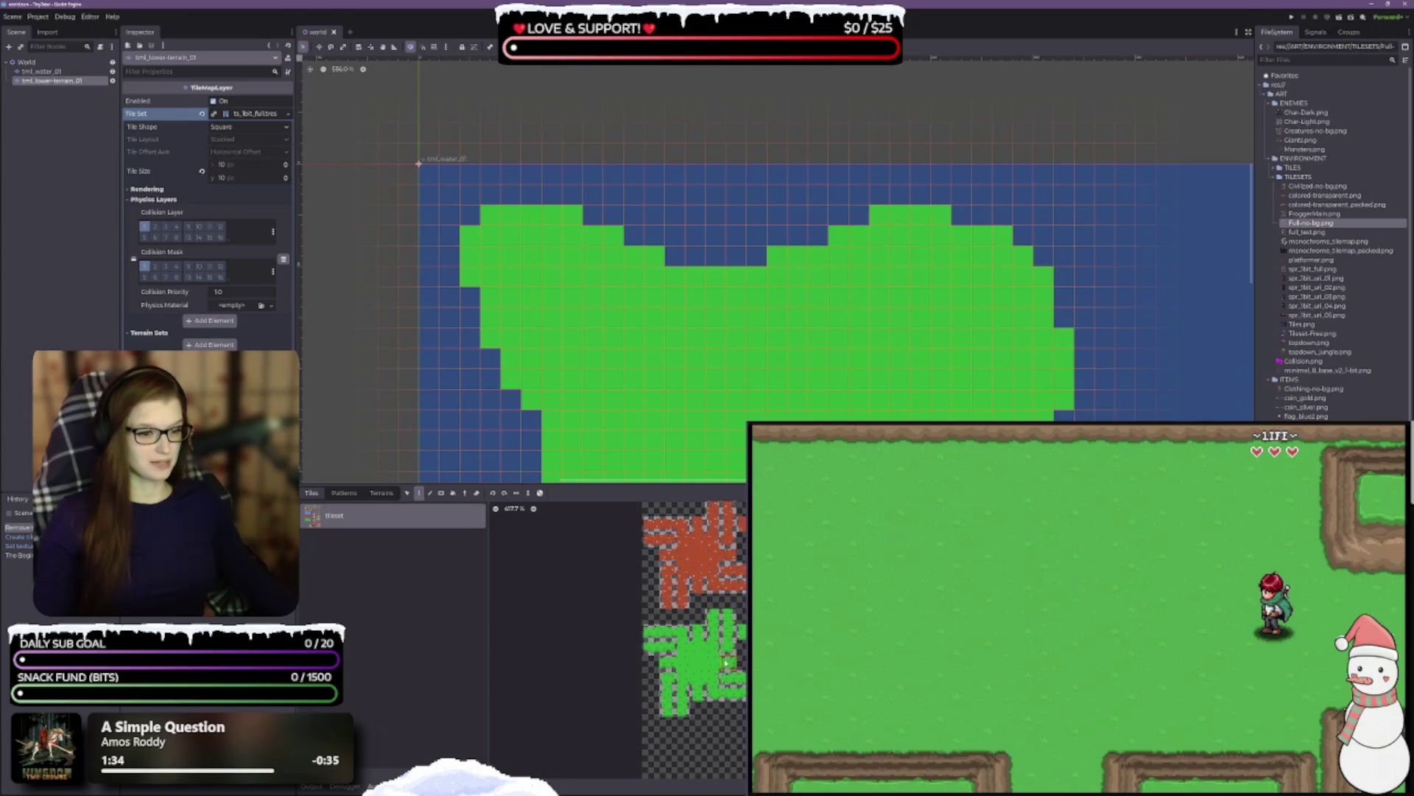
scroll(720, 676, "up", 3)
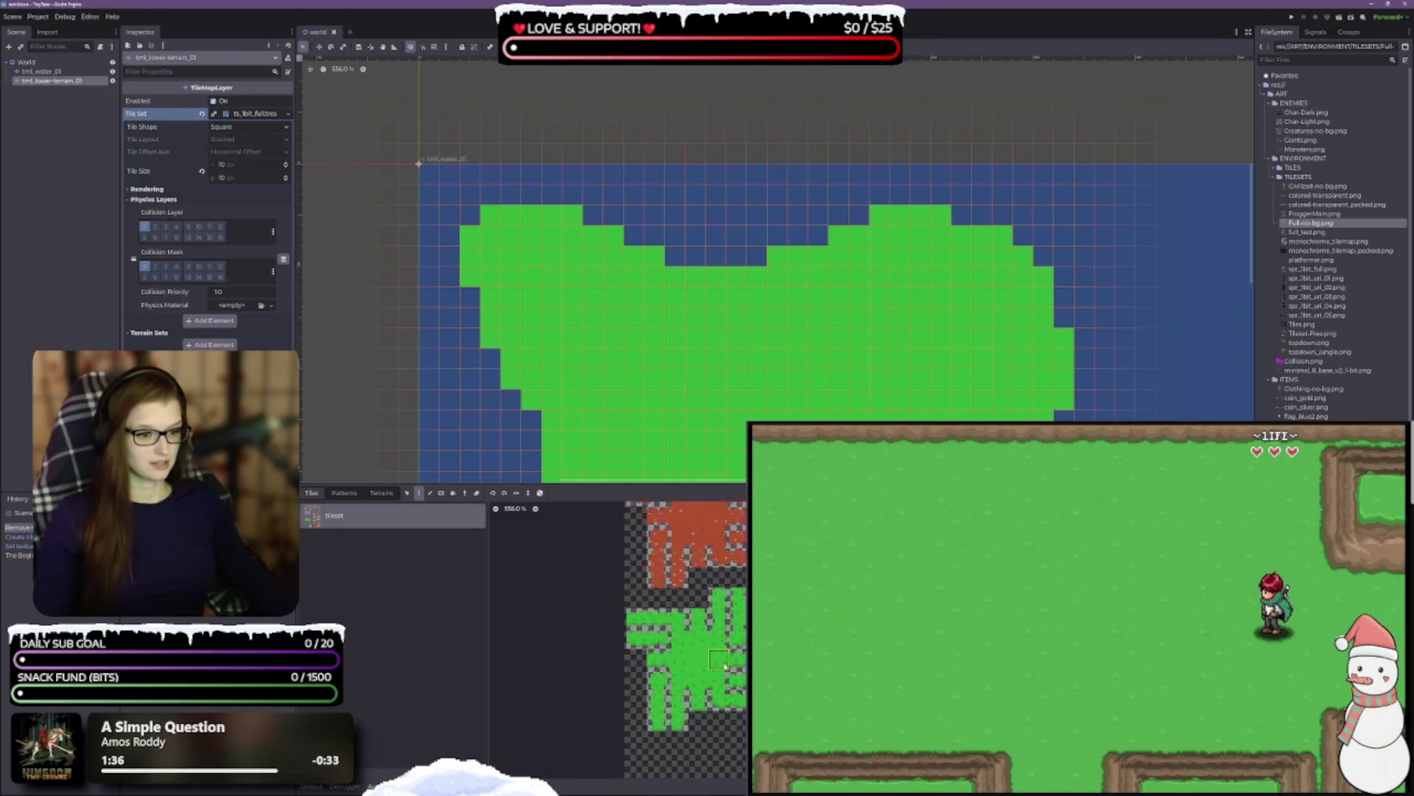
left_click_drag(731, 661, 710, 597)
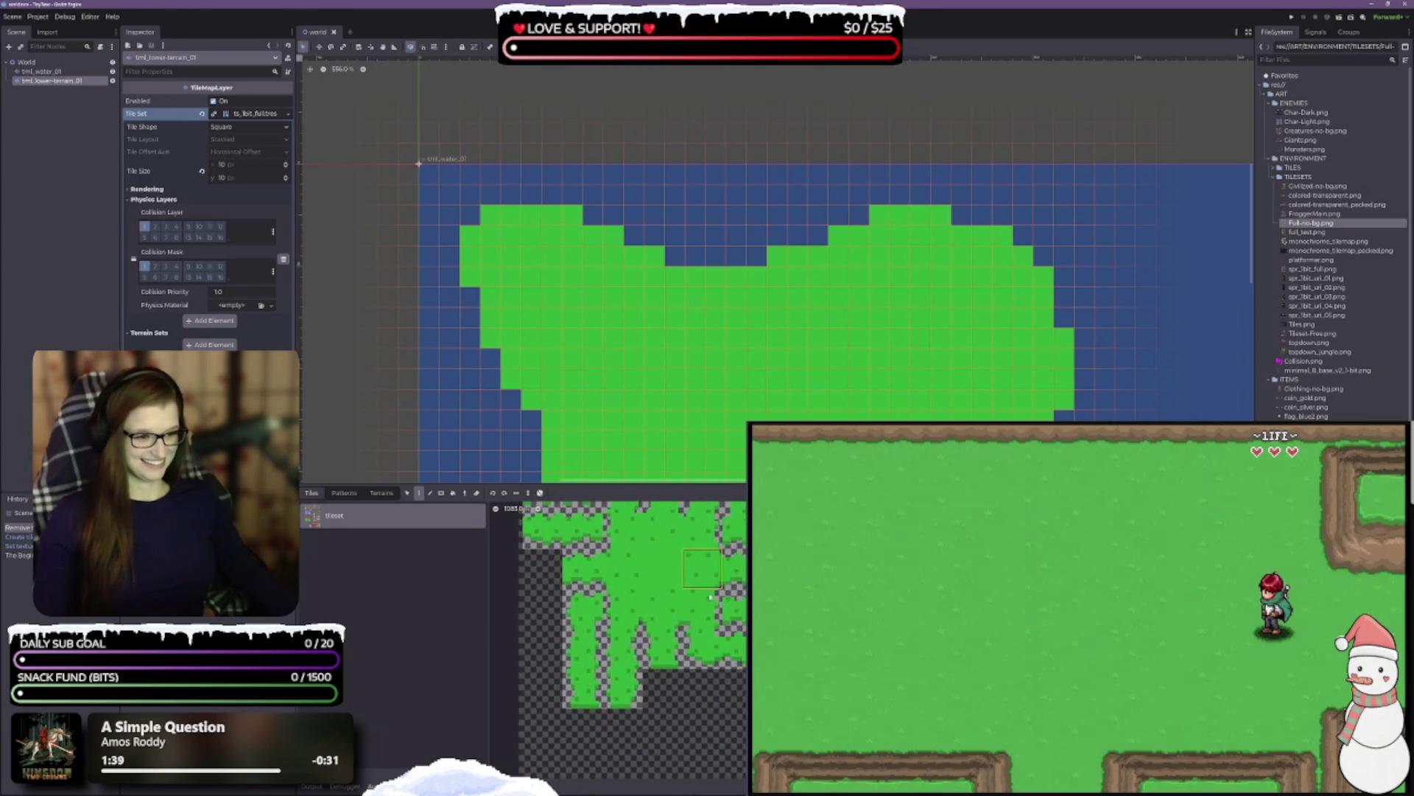
left_click(491, 215)
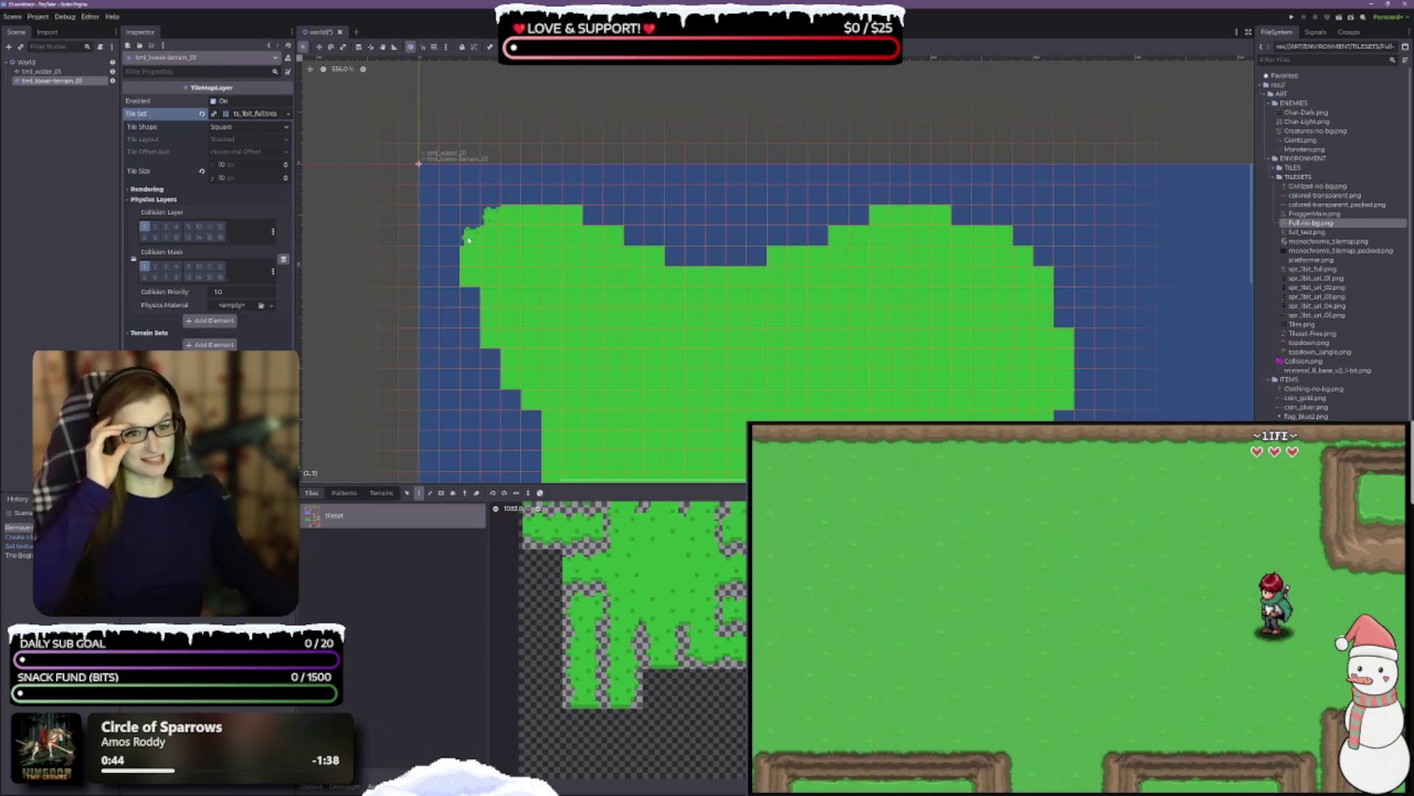
- Paint edge tiles along the island's upper edge and undo the accidental grass fill over the water
left_click_drag(690, 337, 667, 235)
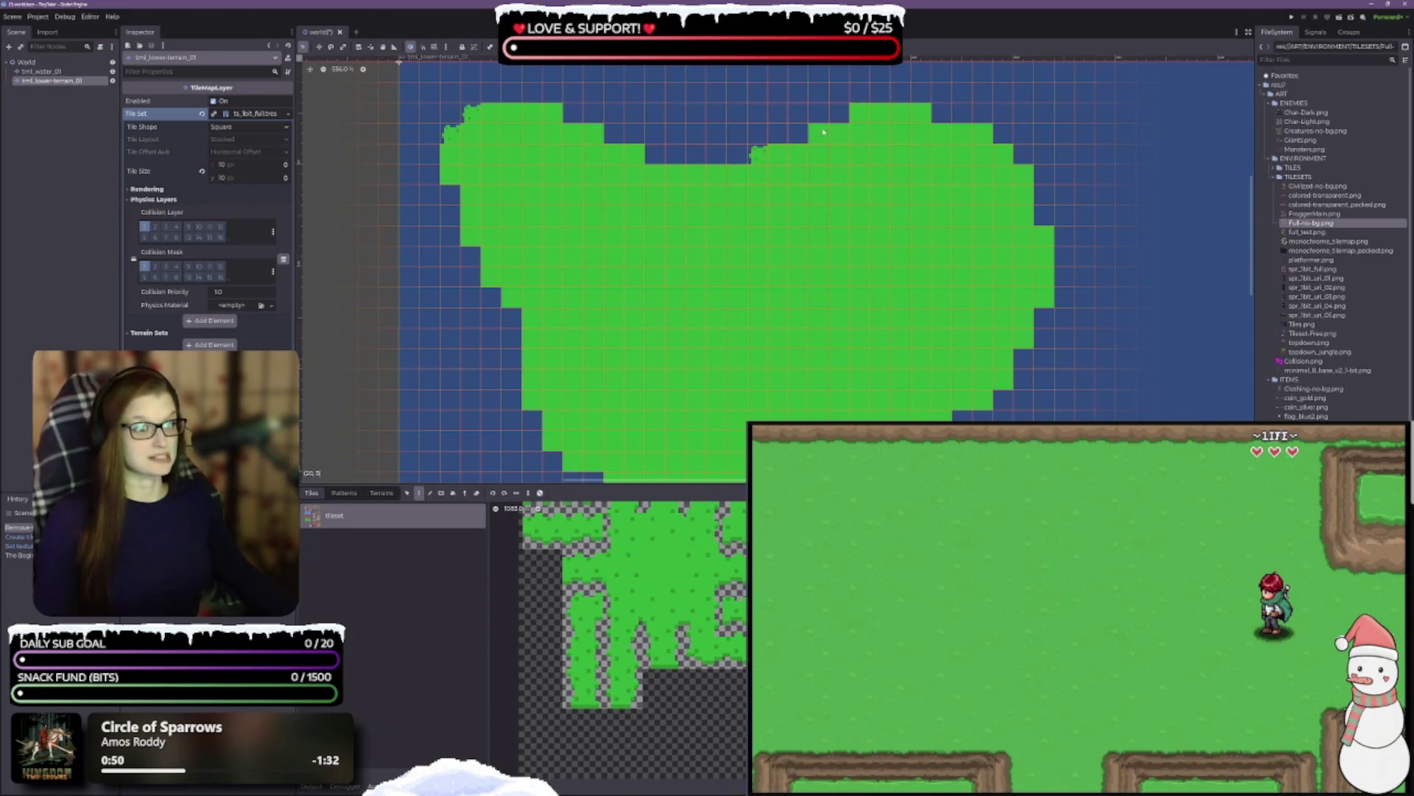
scroll(979, 252, "down", 2)
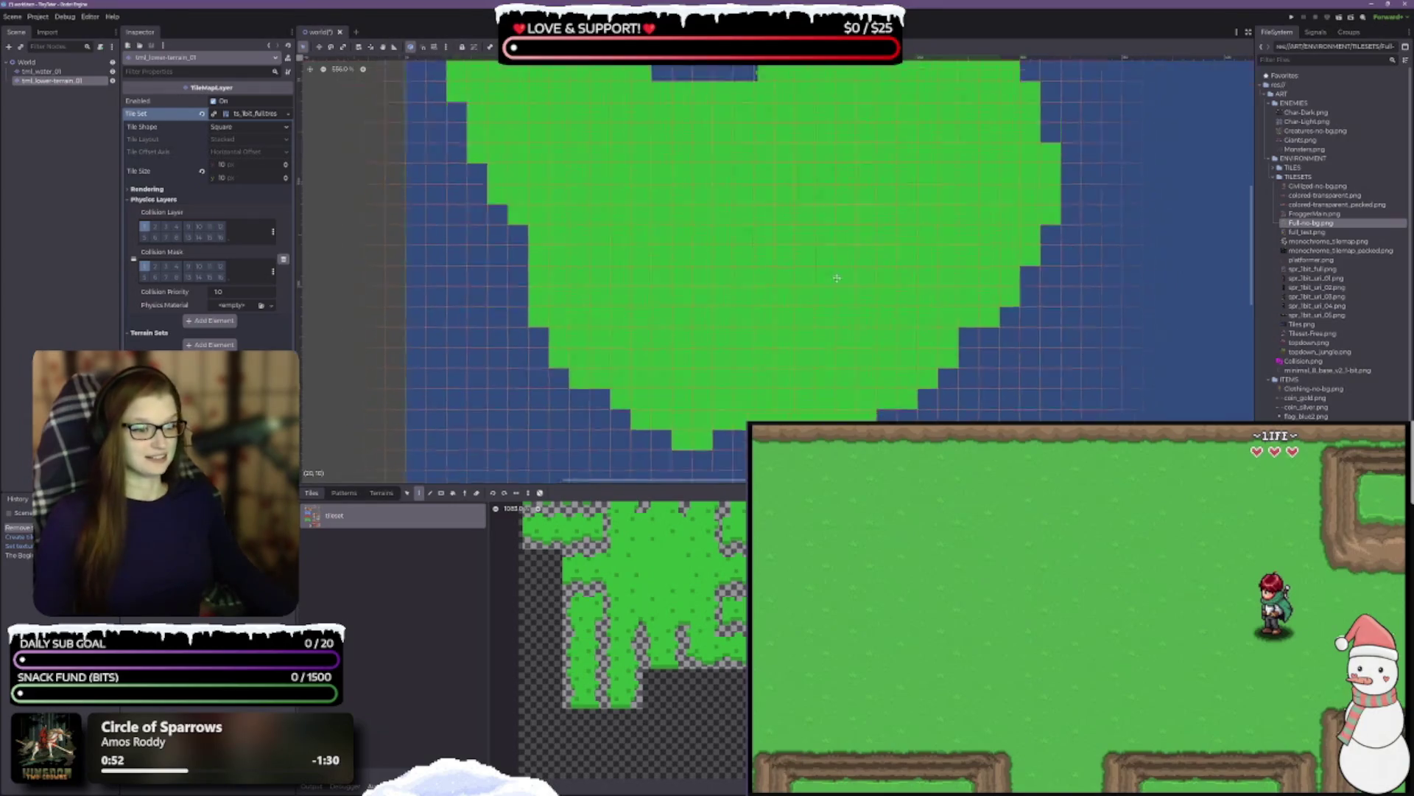
scroll(979, 252, "up", 5)
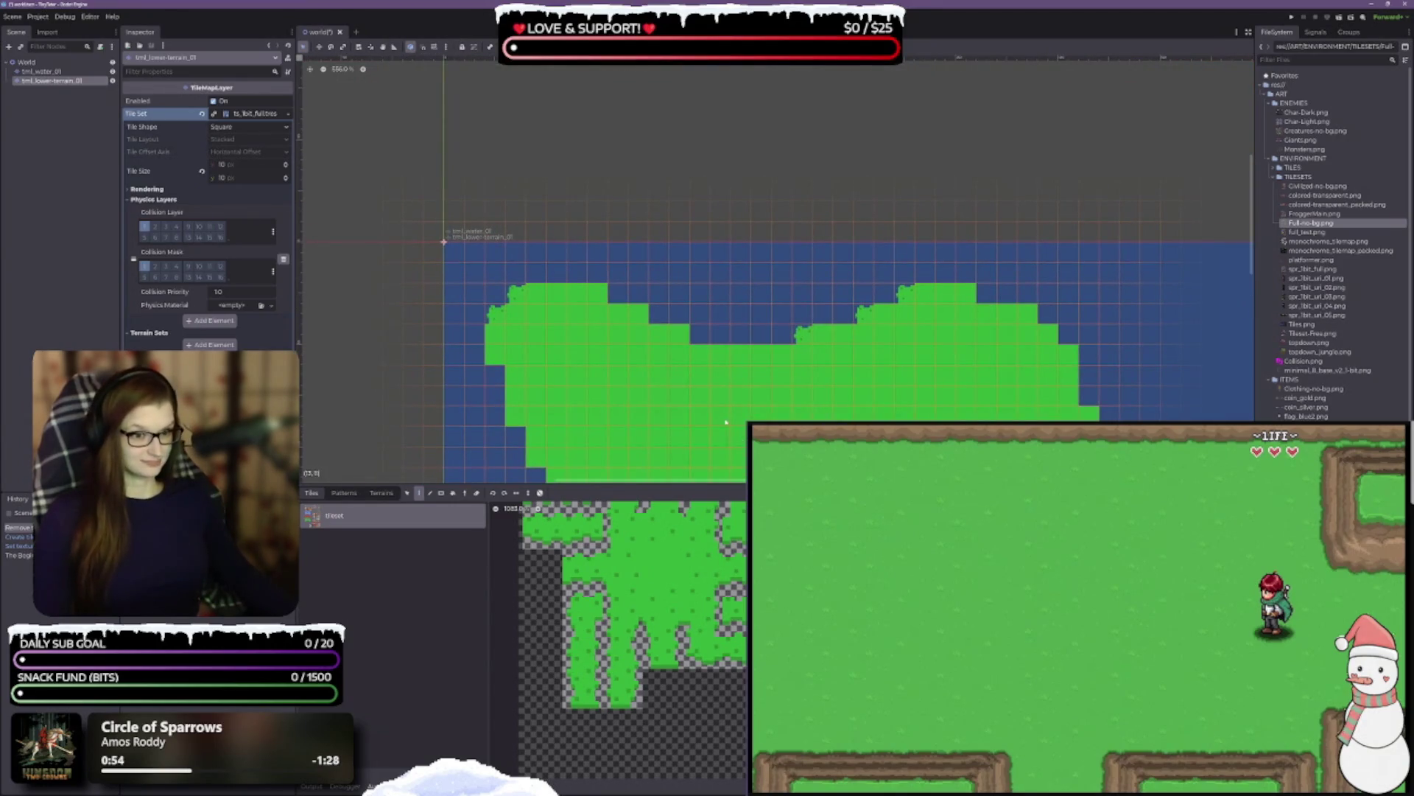
left_click_drag(606, 300, 685, 339)
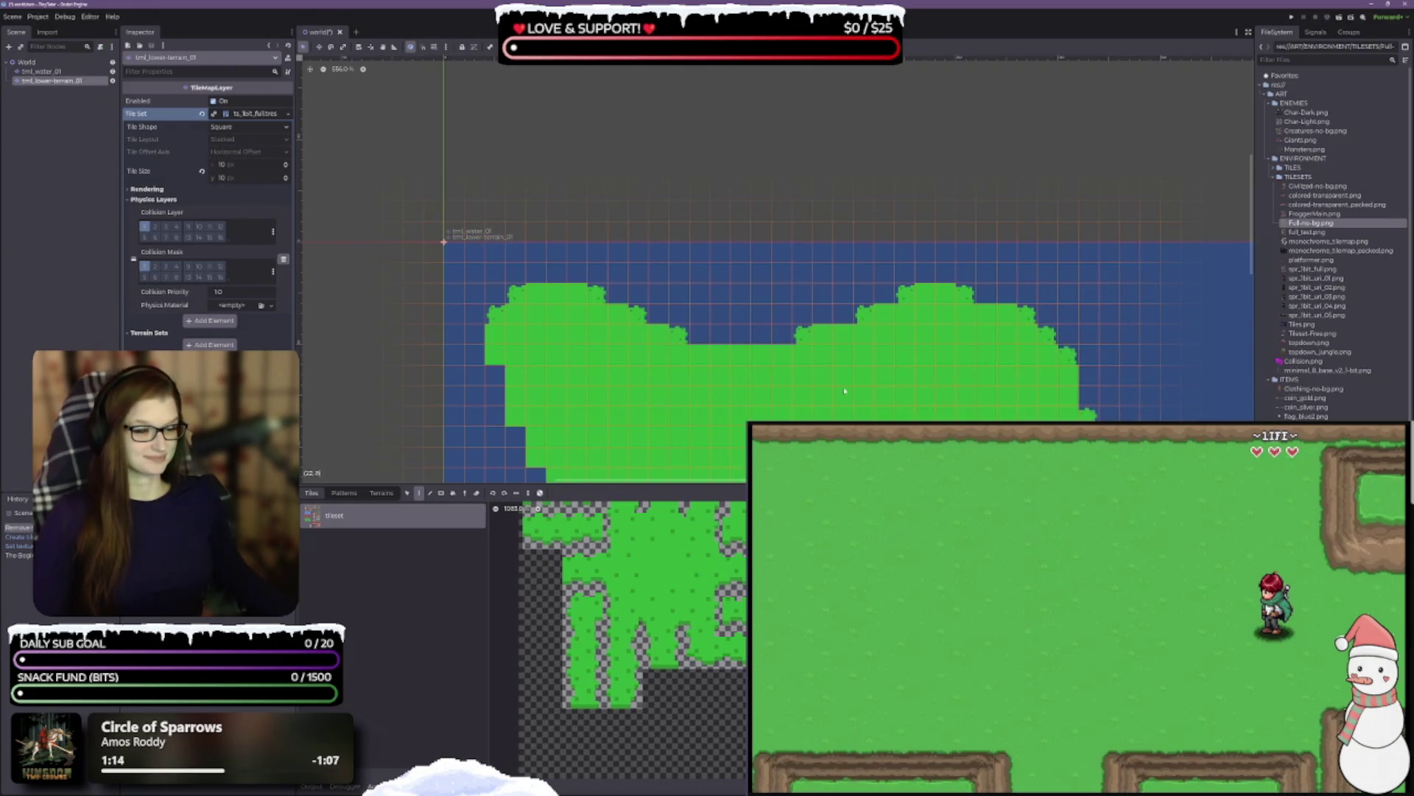
scroll(845, 390, "down", 5)
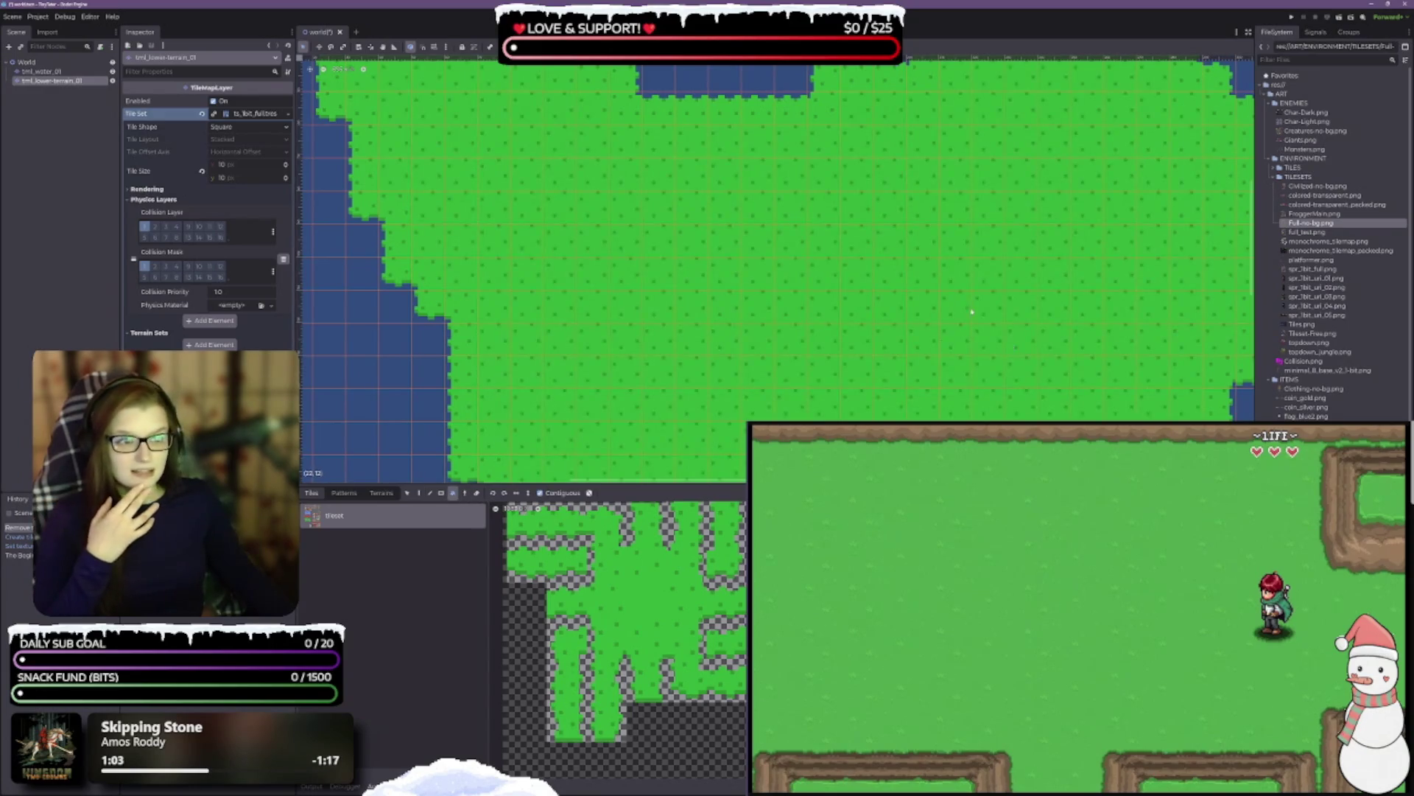
key("ctrl+z")
key("ctrl+z")
key("ctrl+z")
- Pick a grass tile, switch to the Paint tool (D), and paint one tile off the island's right edge
scroll(847, 313, "down", 2)
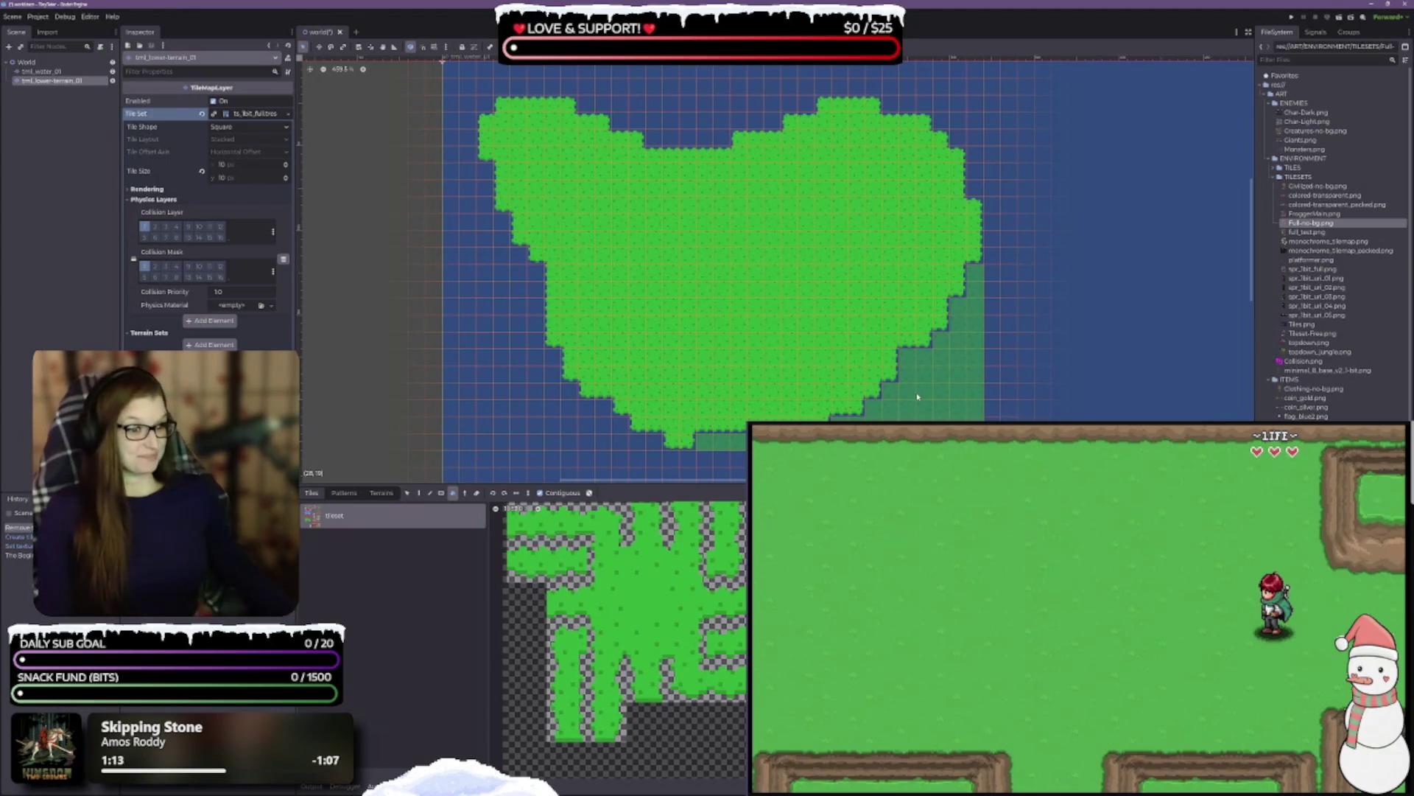
scroll(958, 424, "down", 2)
left_click_drag(1011, 504, 923, 355)
scroll(618, 302, "up", 5)
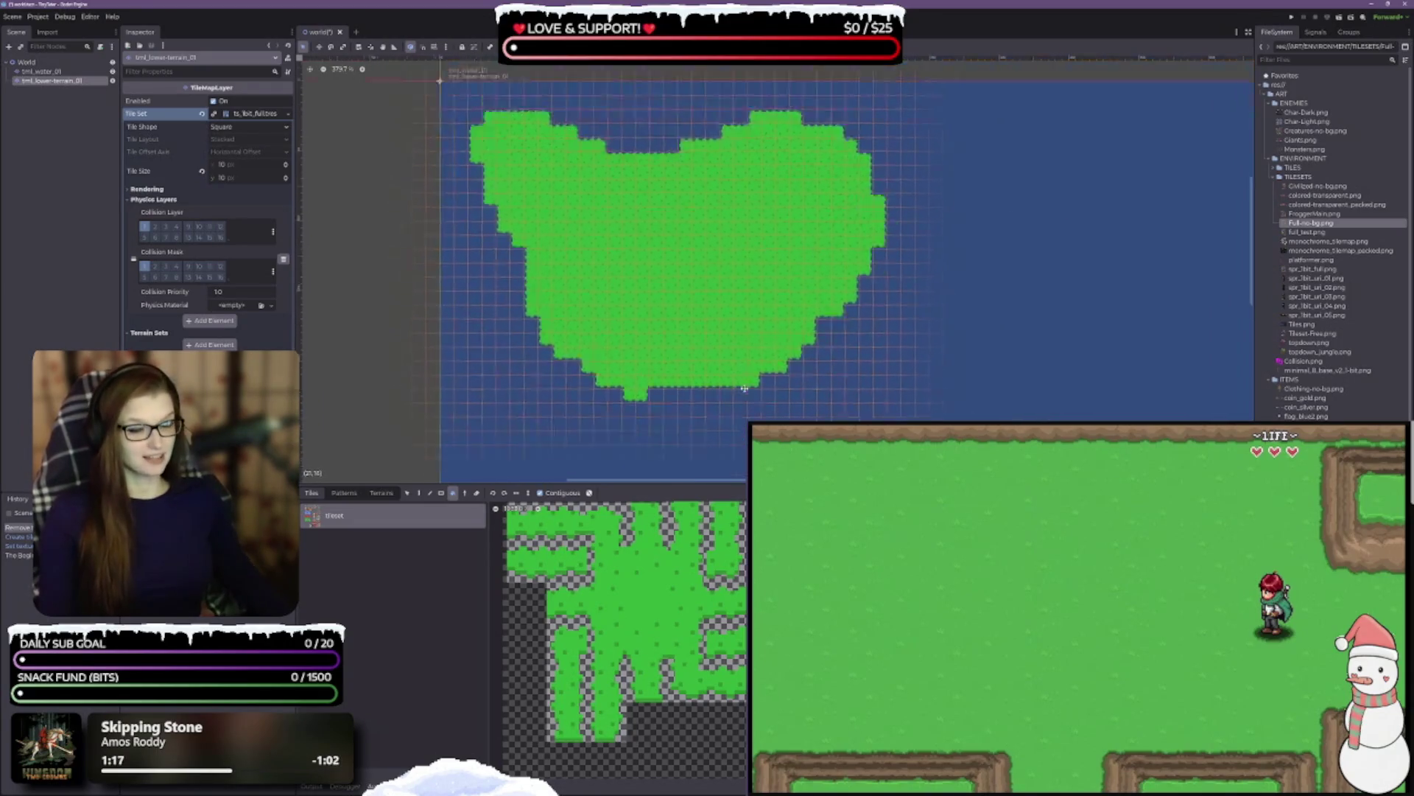
scroll(655, 313, "up", 4)
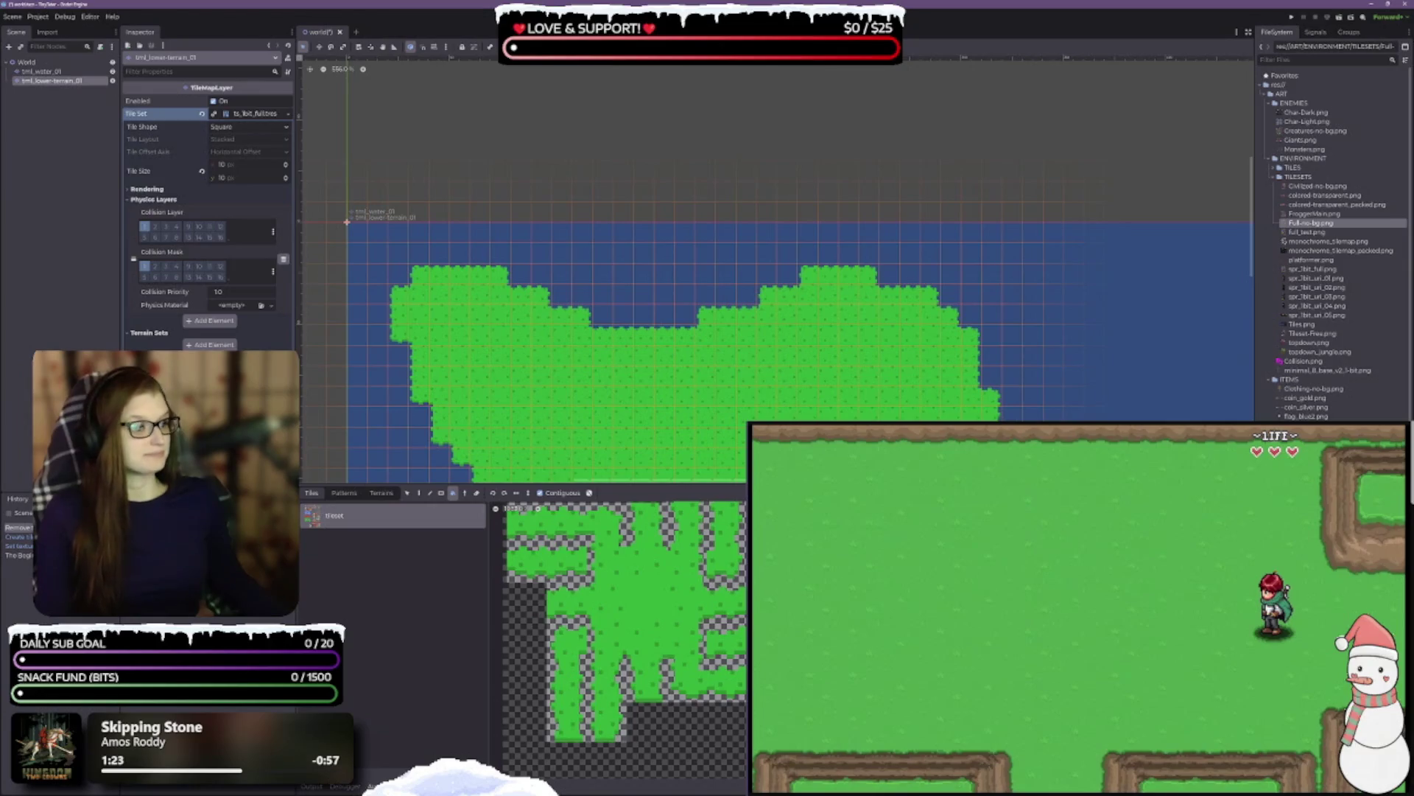
scroll(618, 639, "down", 4)
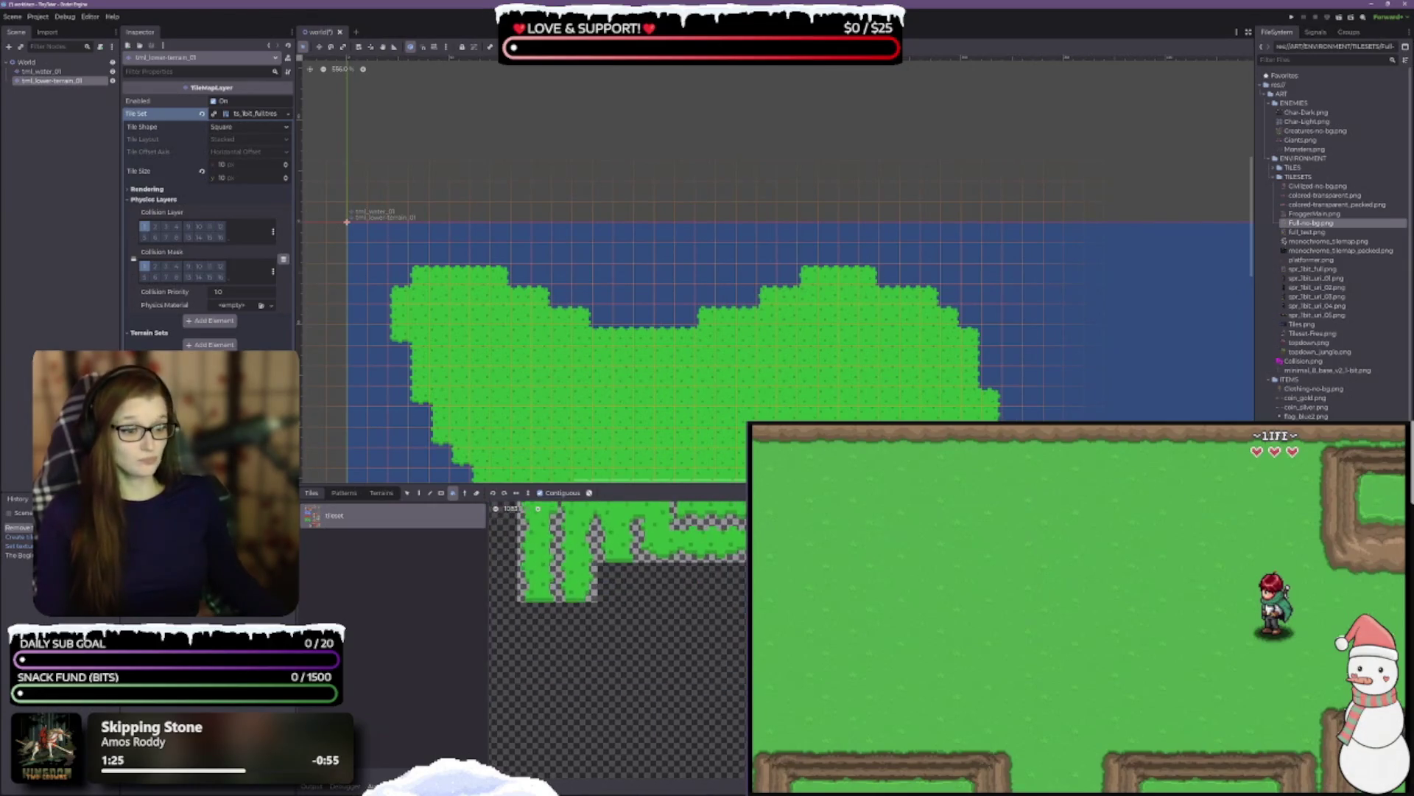
scroll(732, 635, "up", 2)
left_click(701, 616)
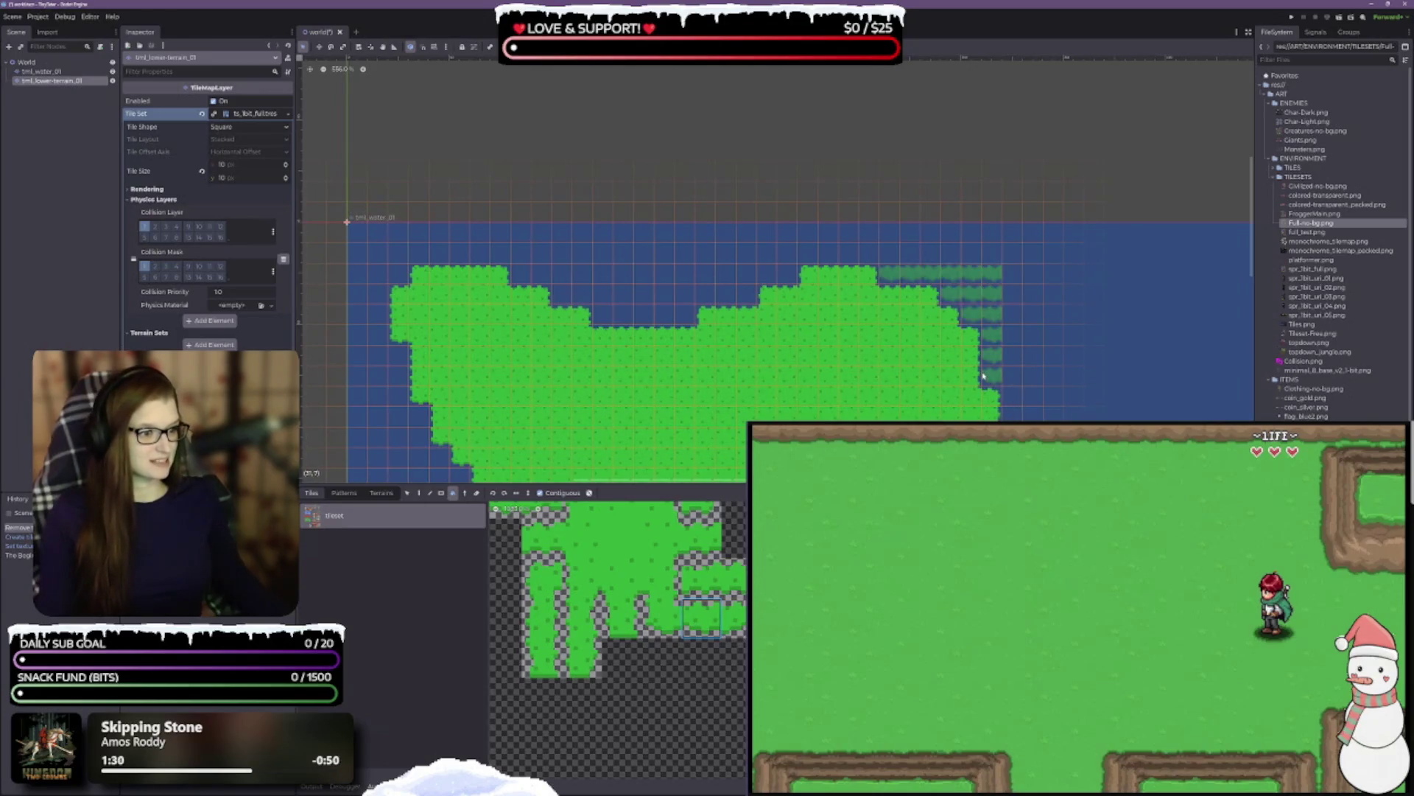
key("d")
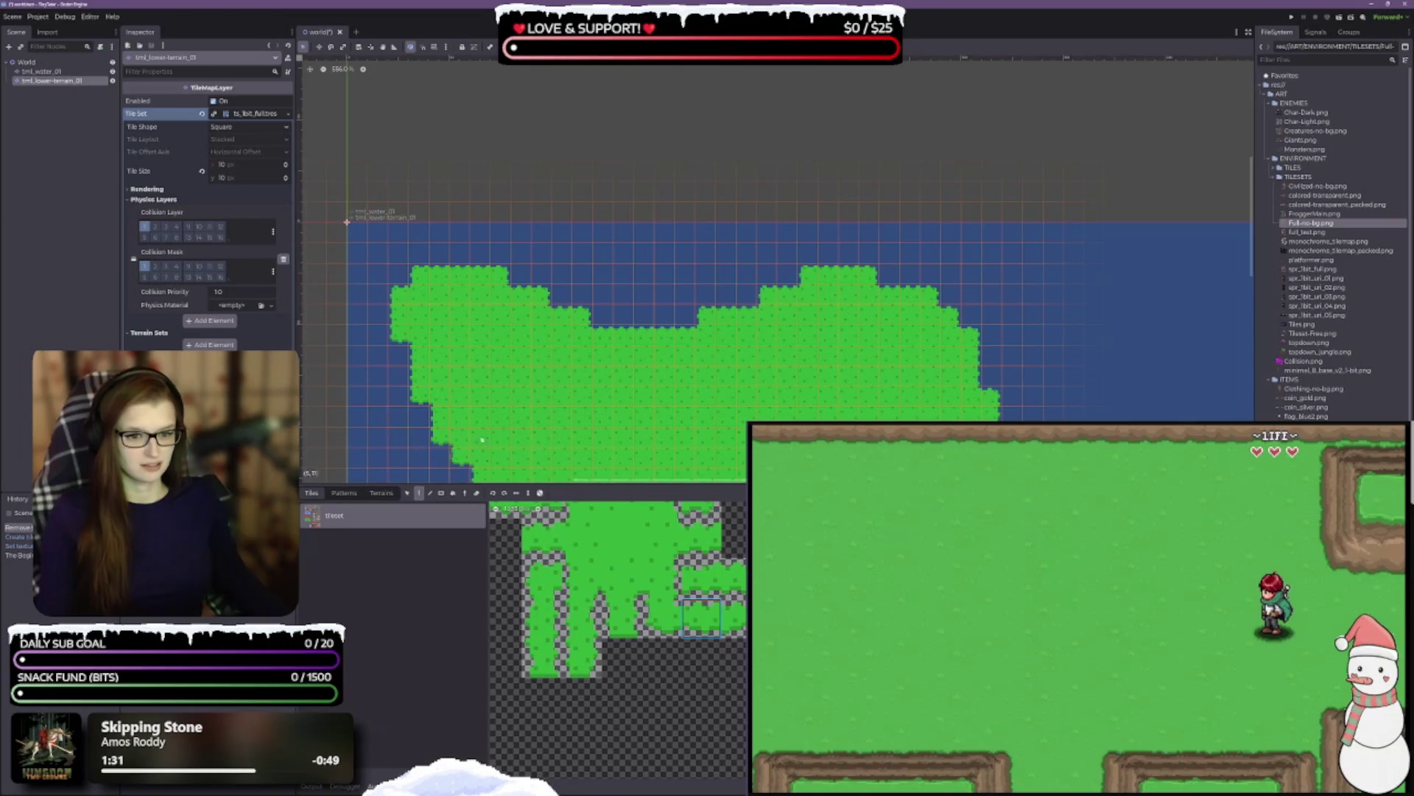
left_click(1014, 399)
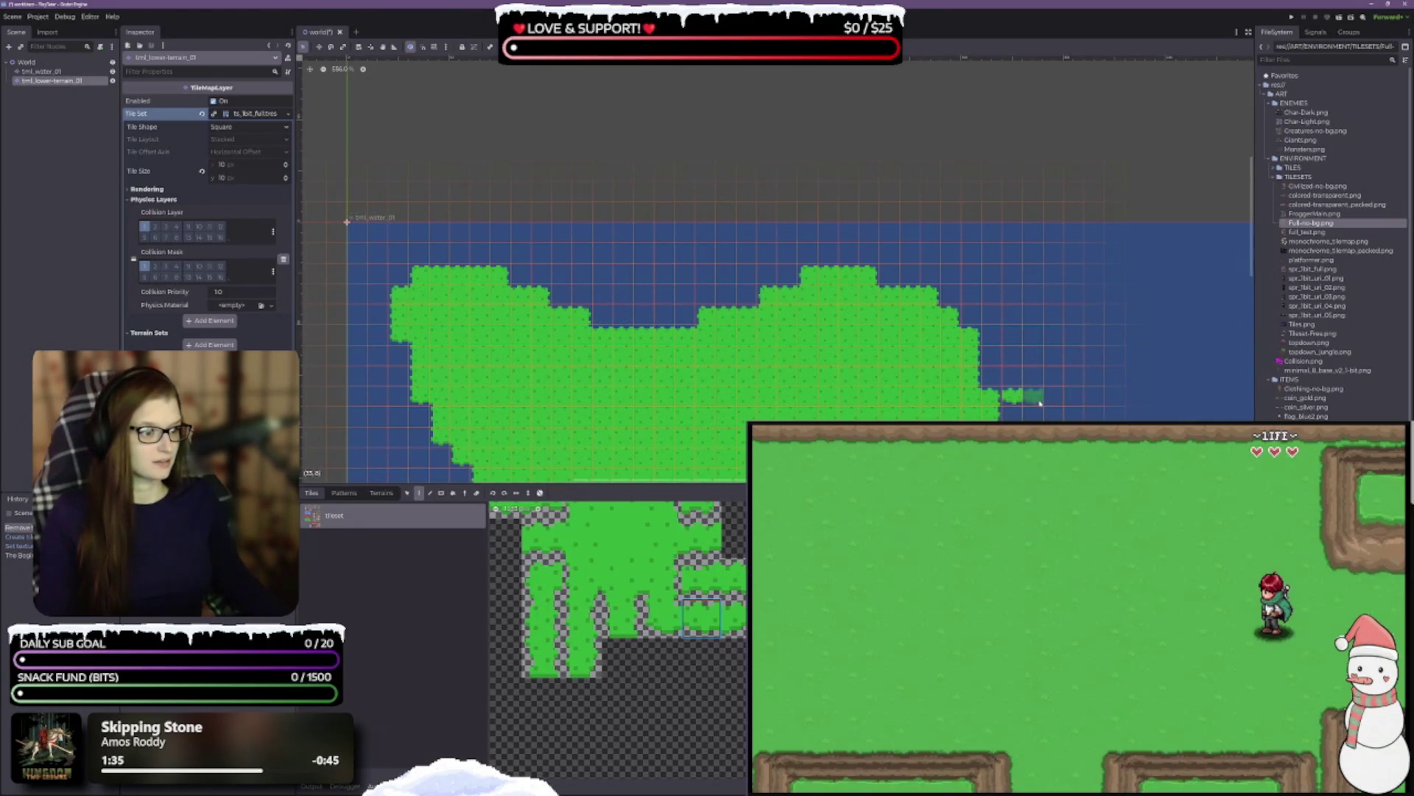
- Paint a row of grass tiles from the island's right side into the water, capped with an end tile
left_click(1039, 403)
left_click_drag(1039, 403, 805, 337)
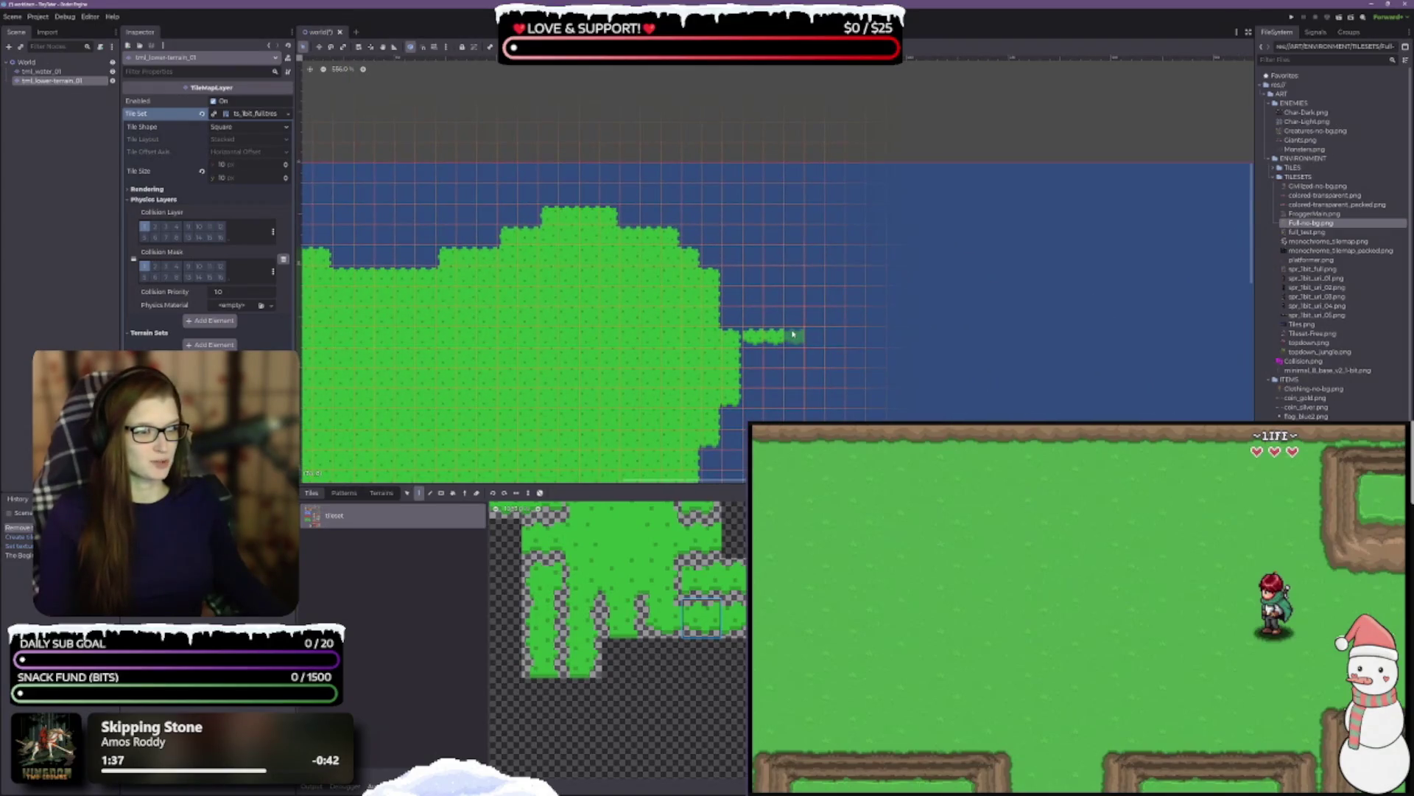
scroll(799, 348, "up", 5)
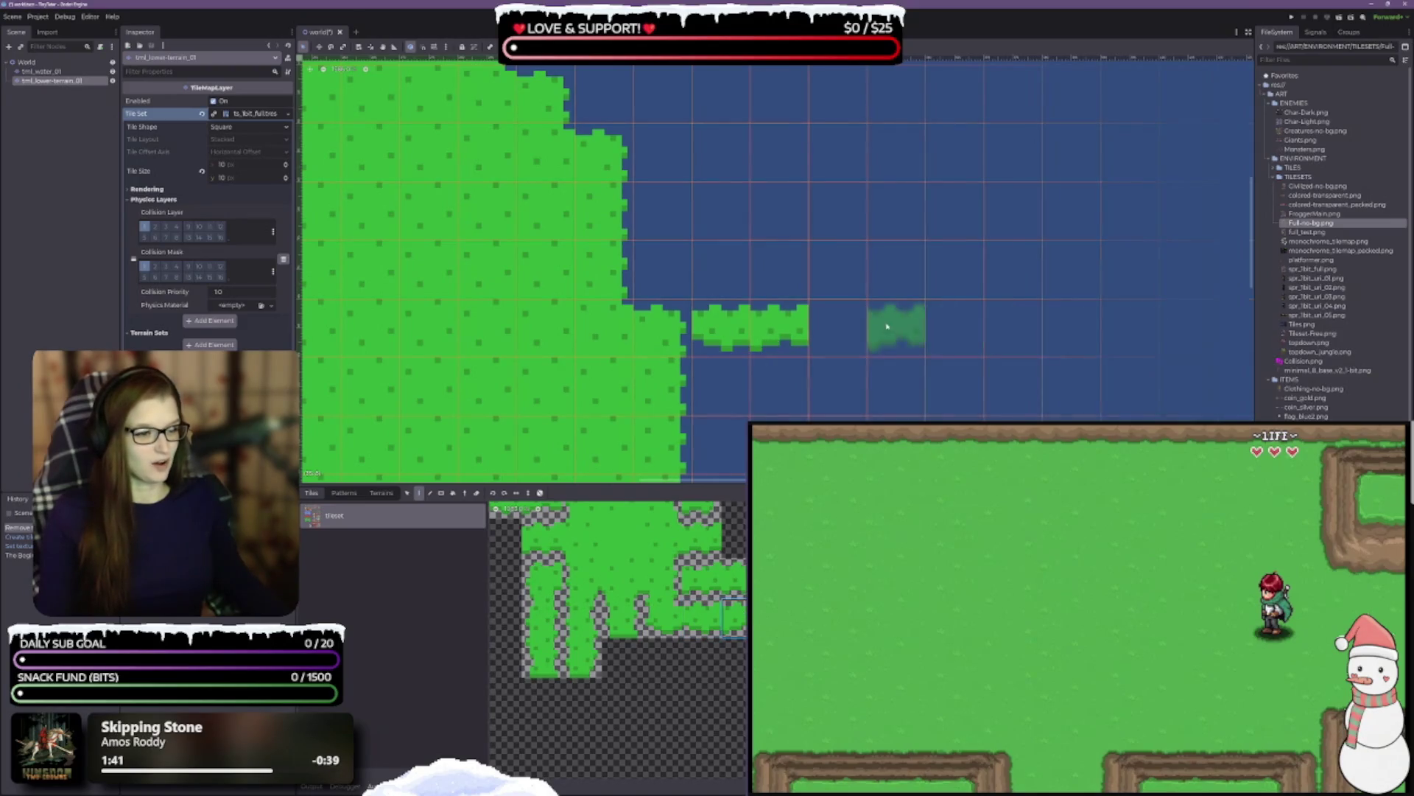
left_click(896, 338)
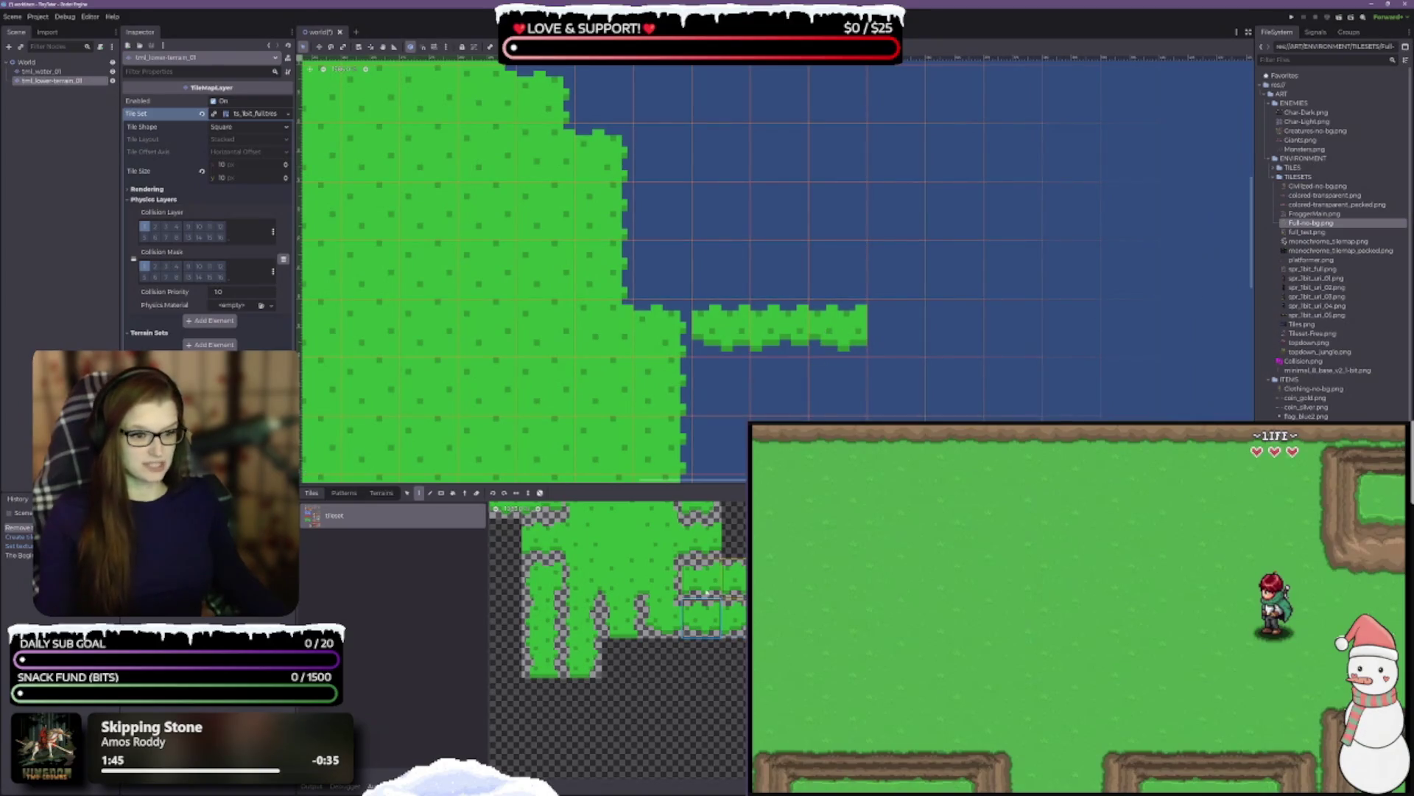
left_click(896, 328)
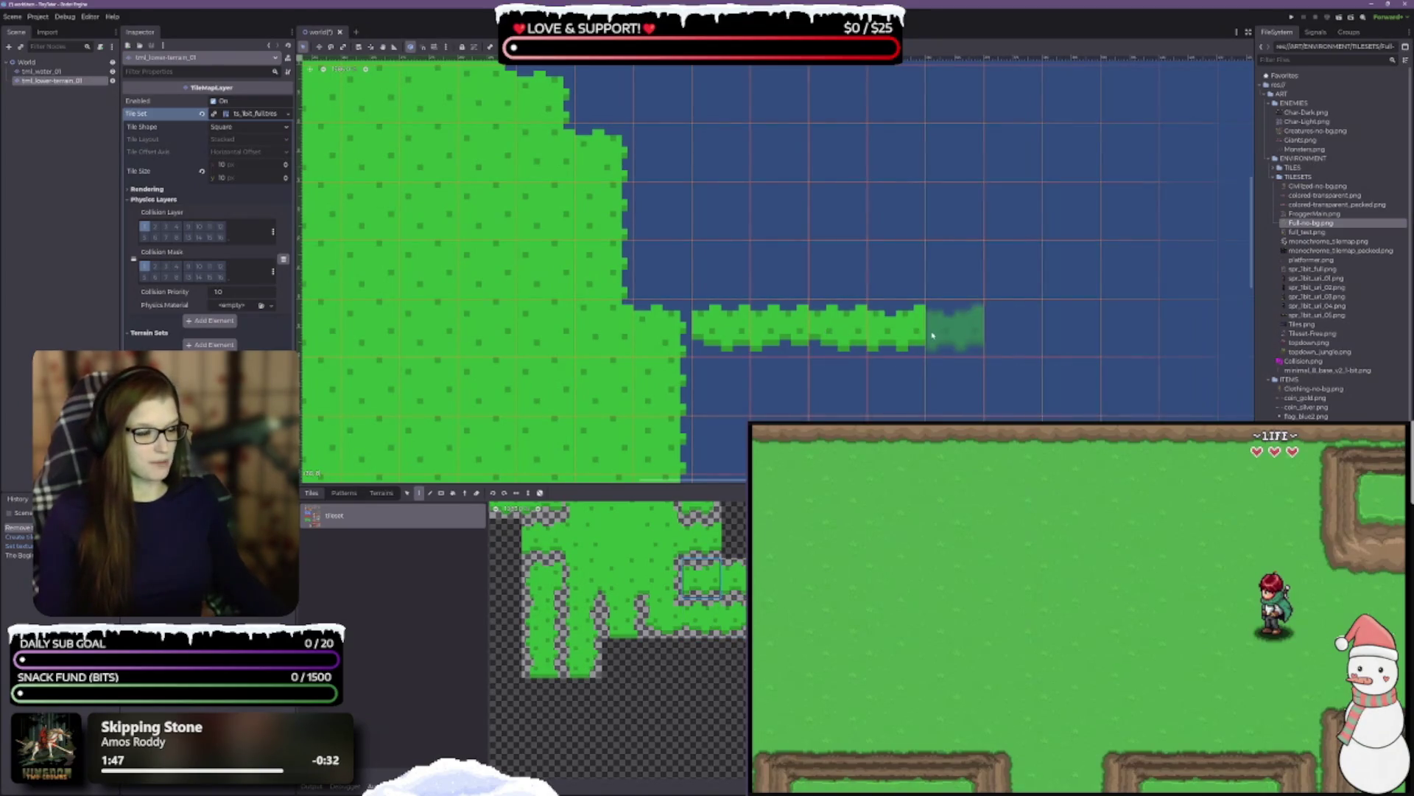
left_click(733, 578)
left_click(955, 328)
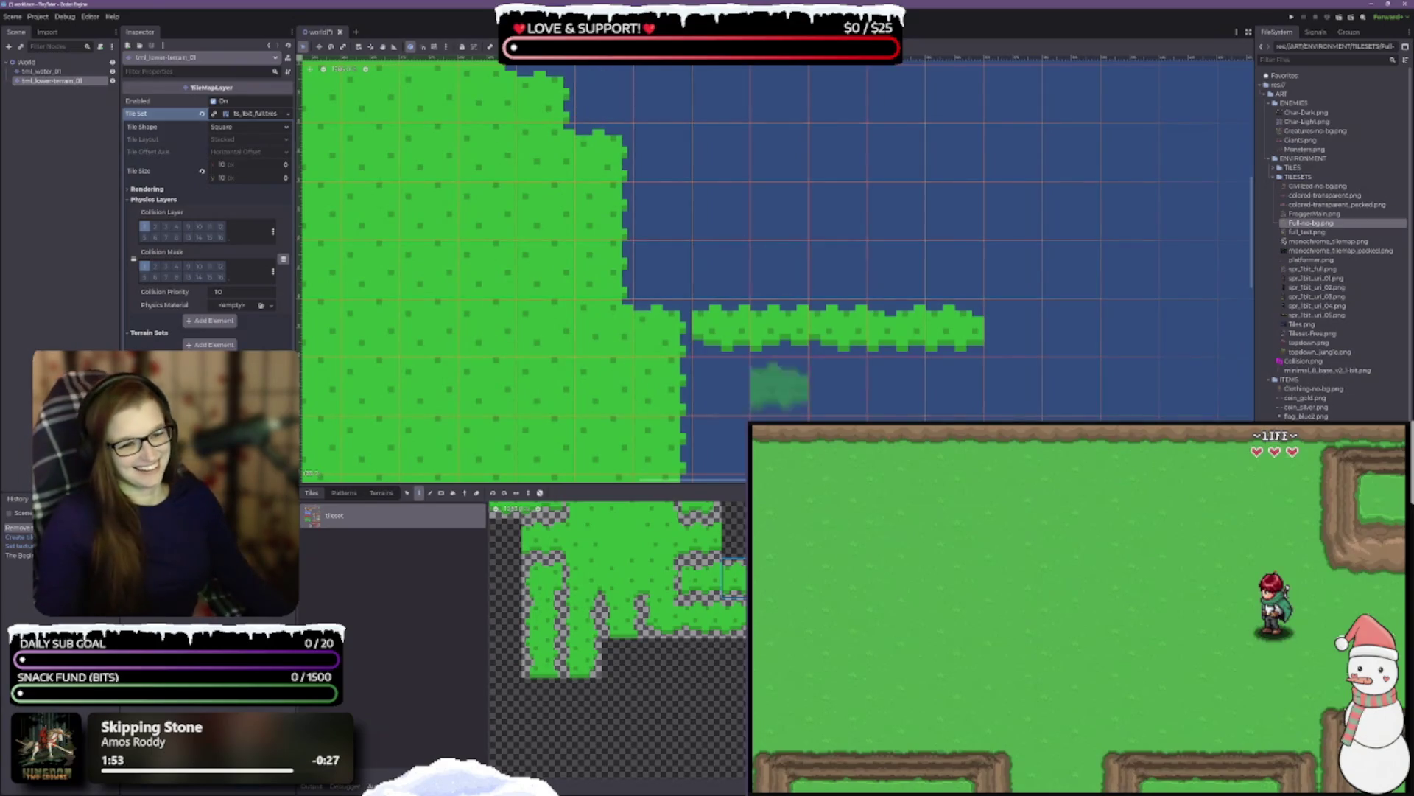
left_click(661, 538)
scroll(664, 627, "up", 3)
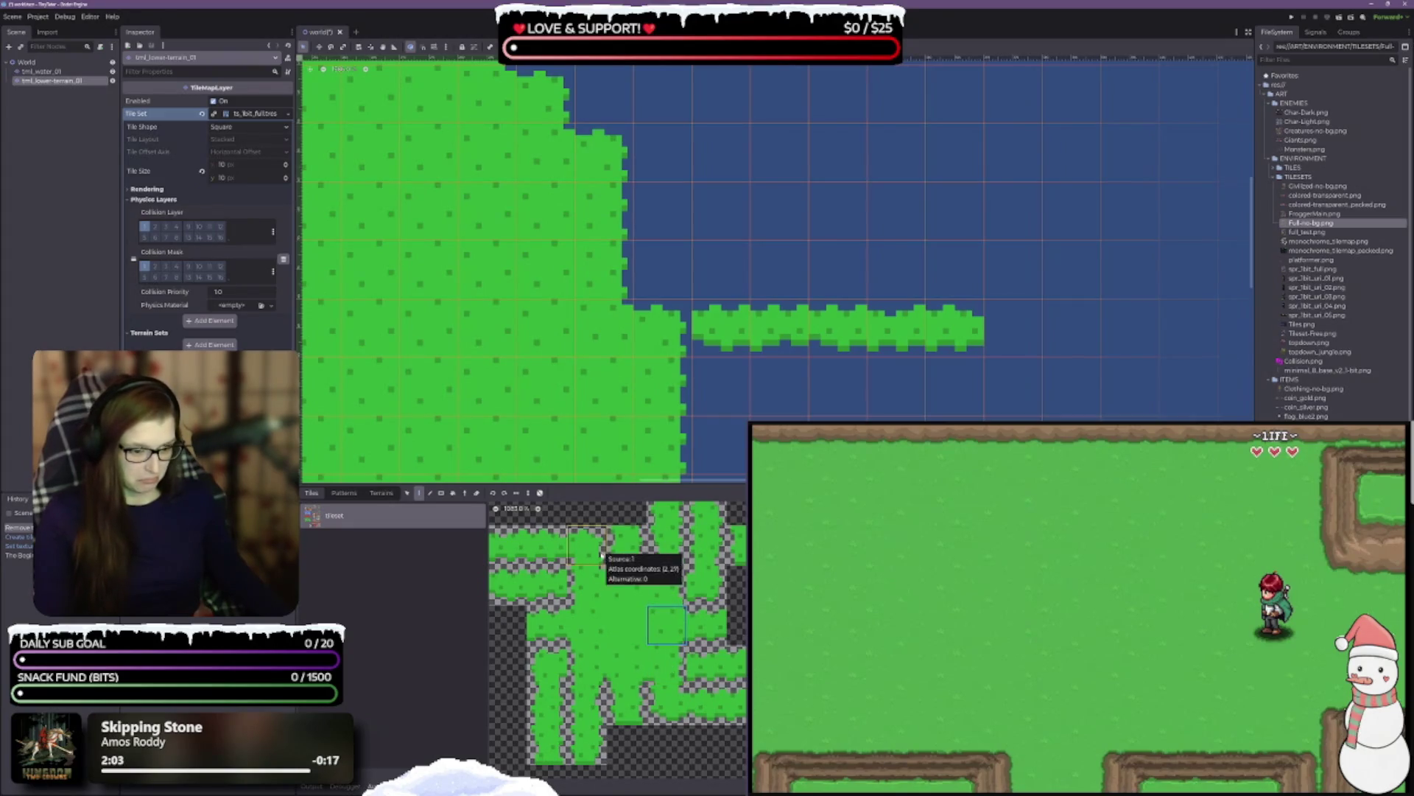
- Place a matching grass tile where the strip meets the island to smooth the join
scroll(700, 647, "up", 2)
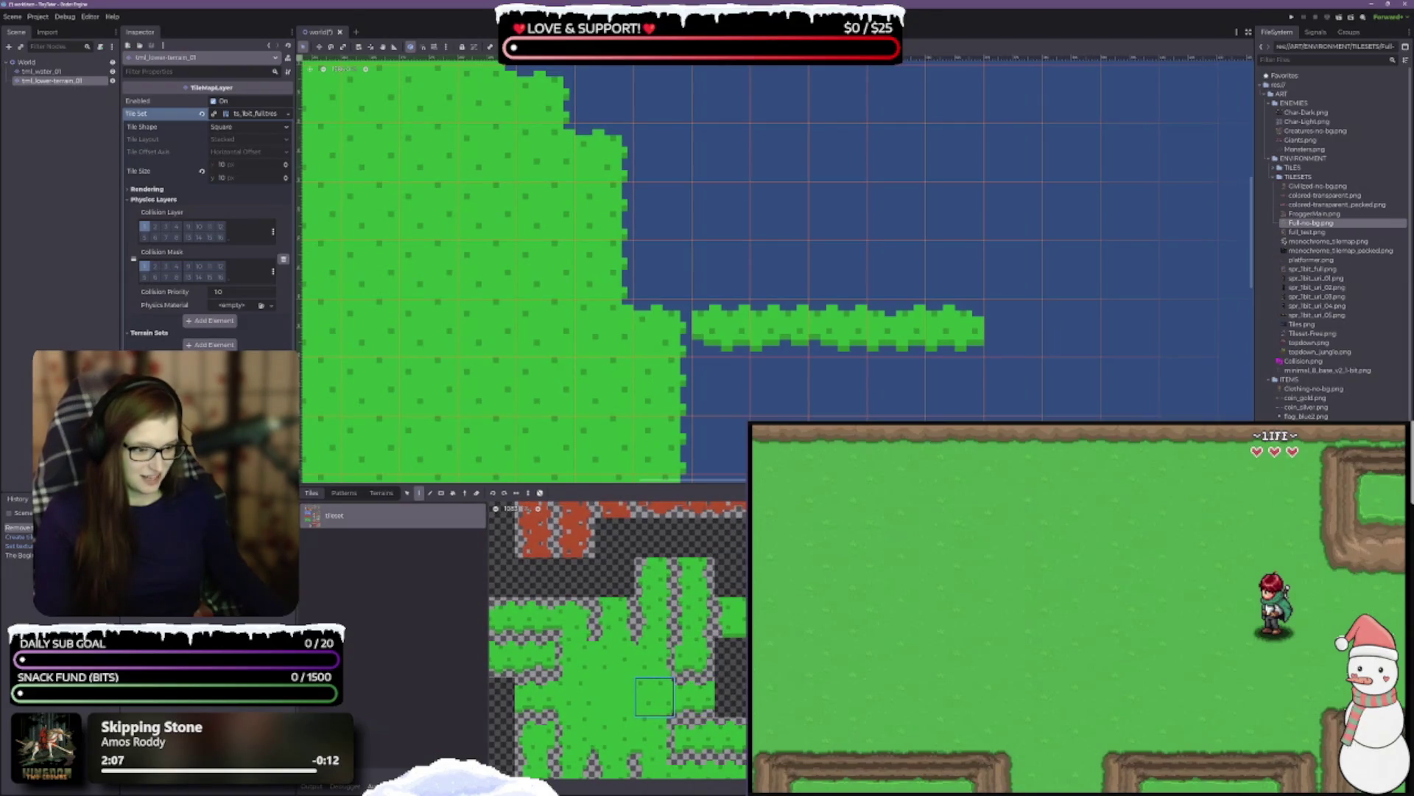
scroll(618, 639, "down", 2)
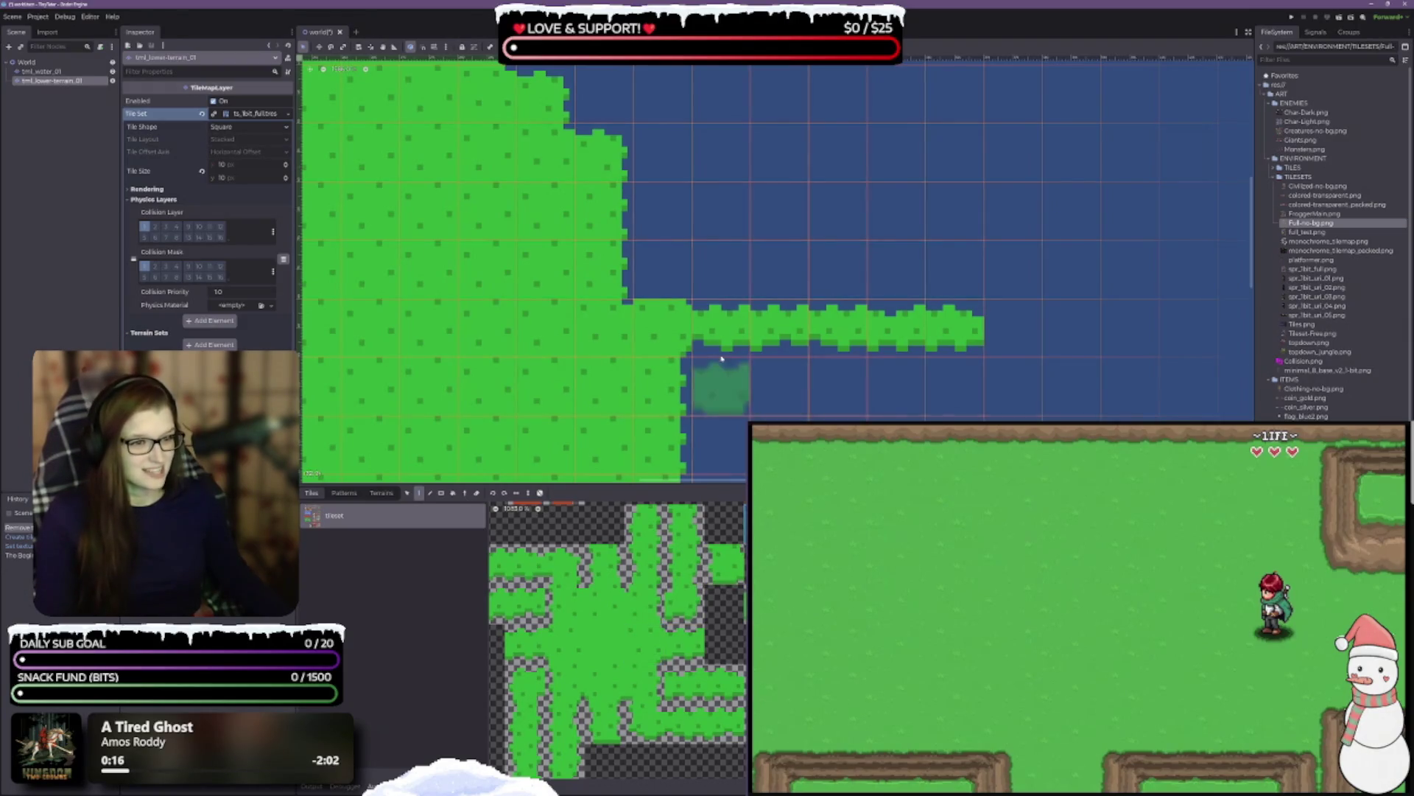
left_click(660, 328)
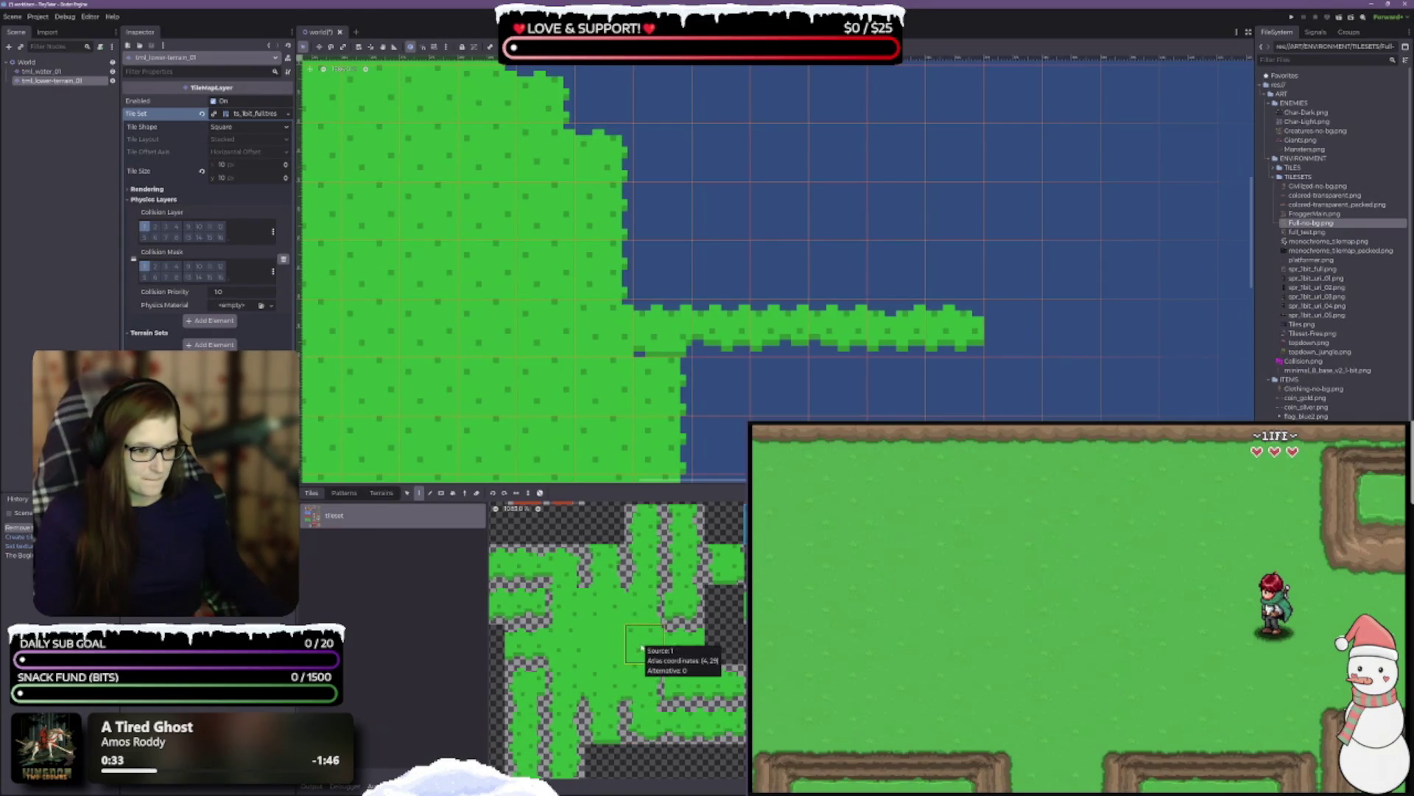
- Check the textured strip edges and save the world scene
scroll(652, 678, "down", 3)
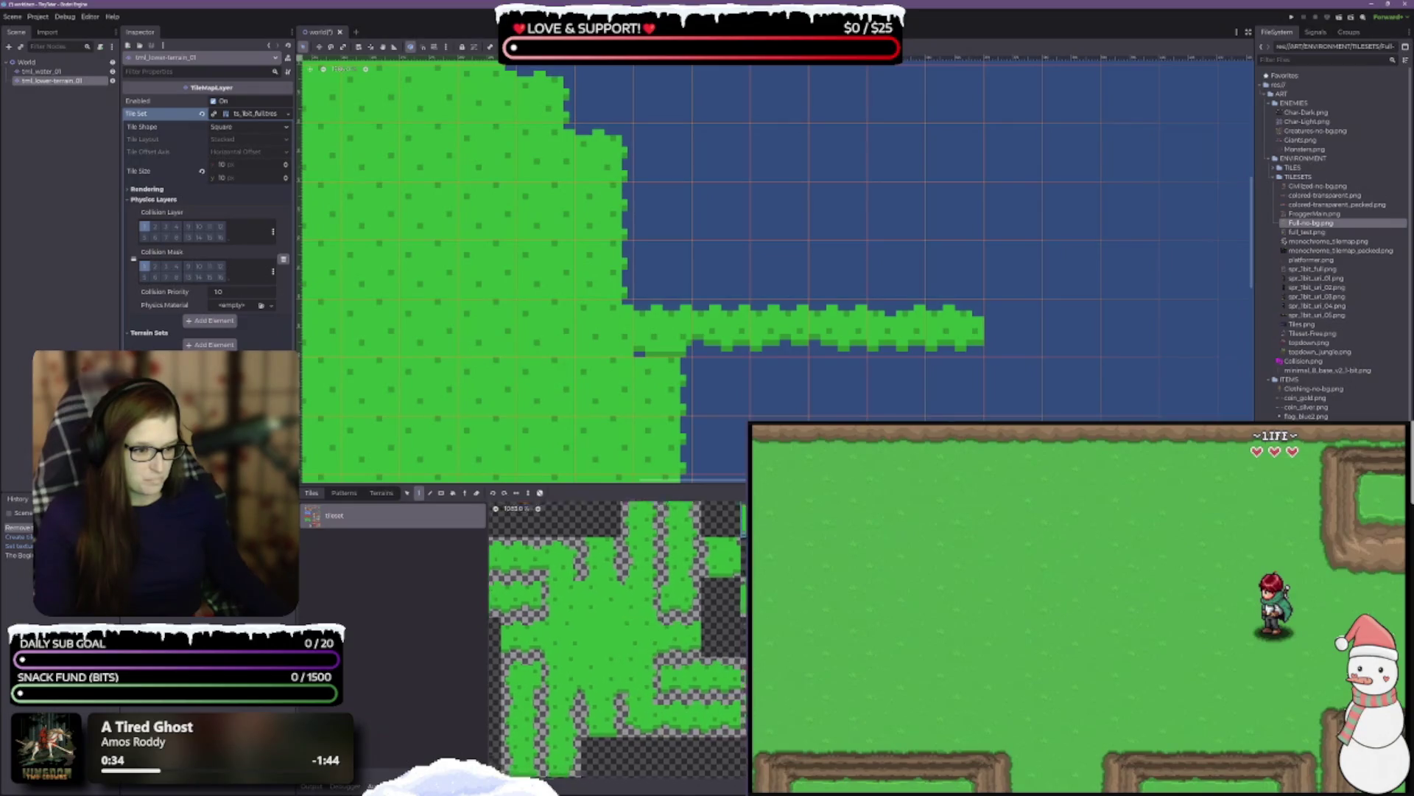
scroll(589, 698, "up", 2)
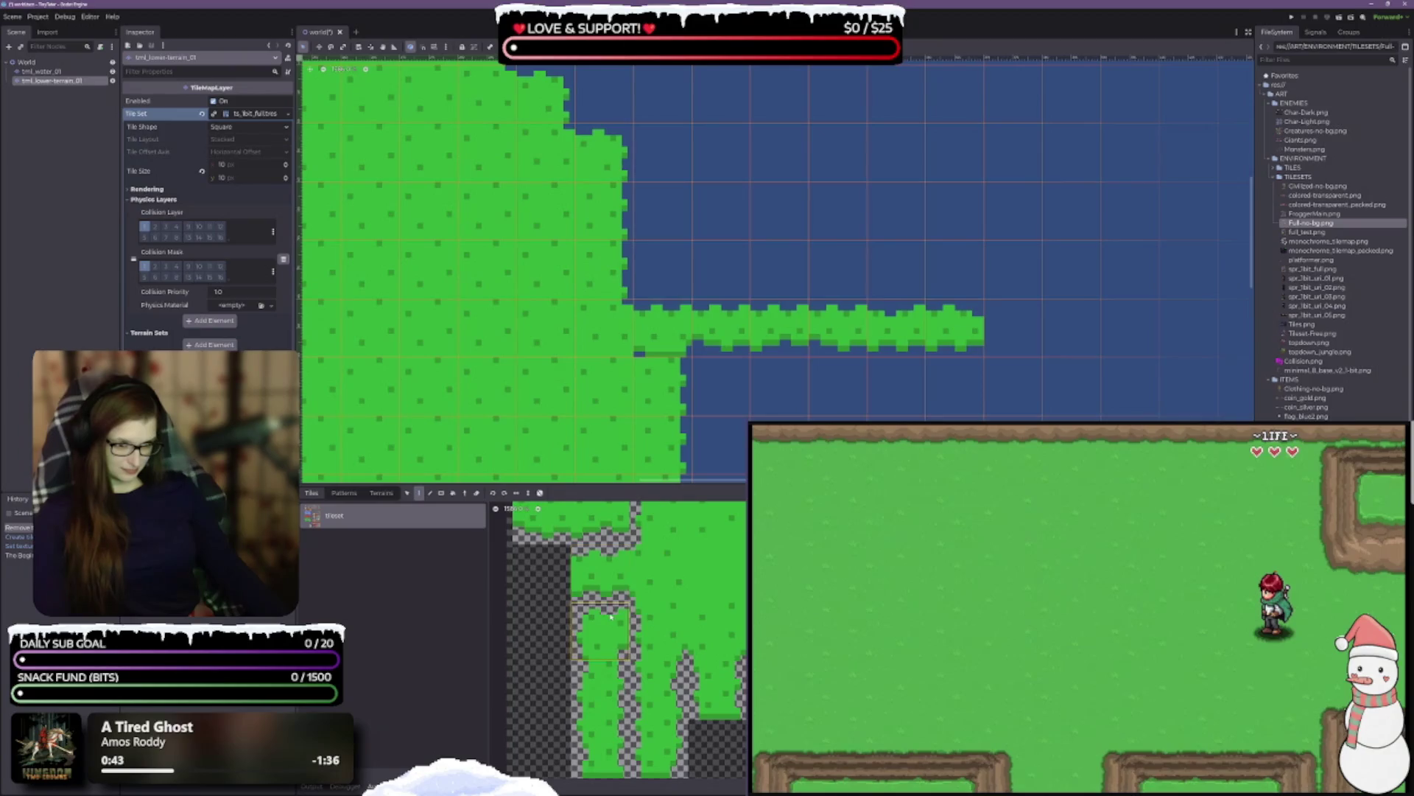
scroll(731, 700, "up", 3)
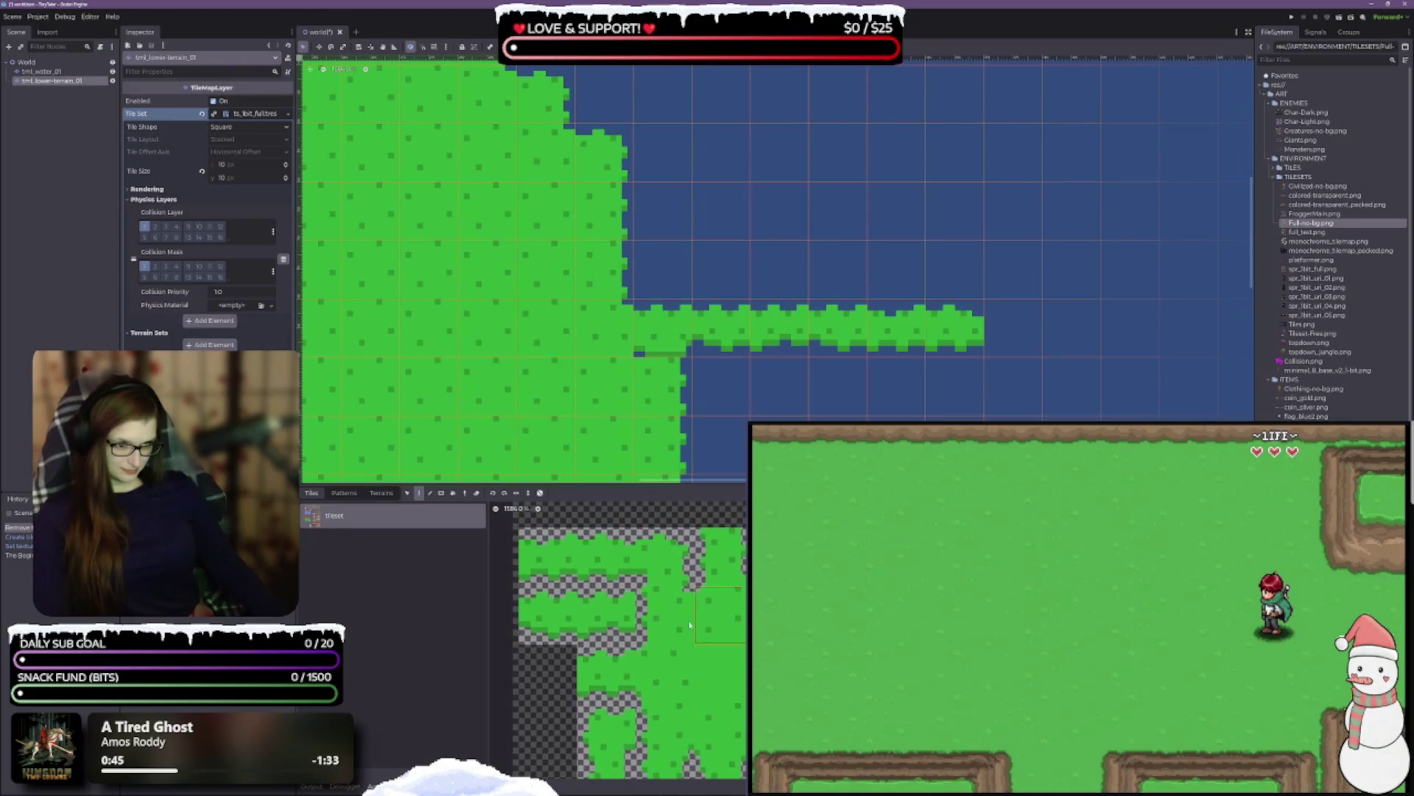
key("ctrl+s")
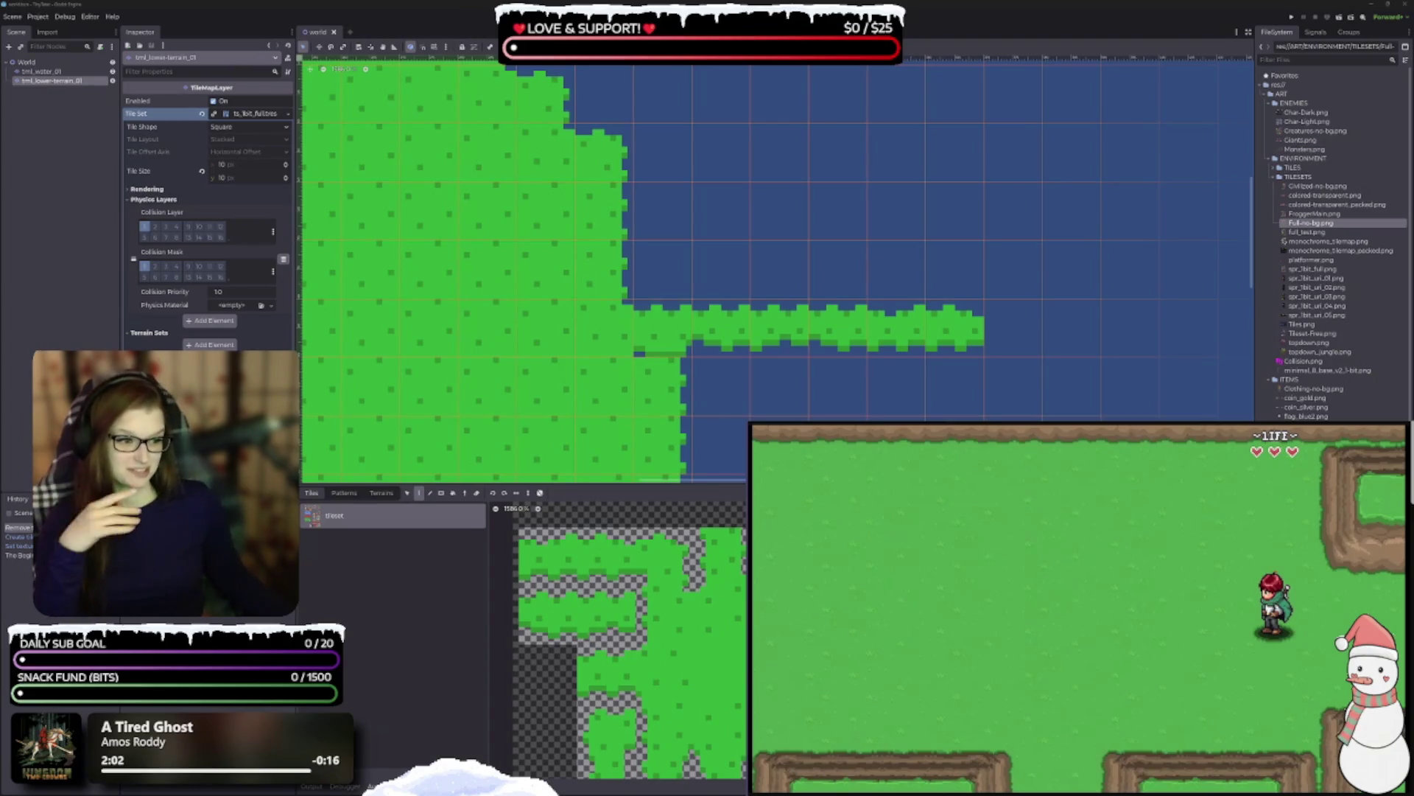
- Scroll the map to inspect the finished green island and its grass strip
scroll(634, 641, "up", 3)
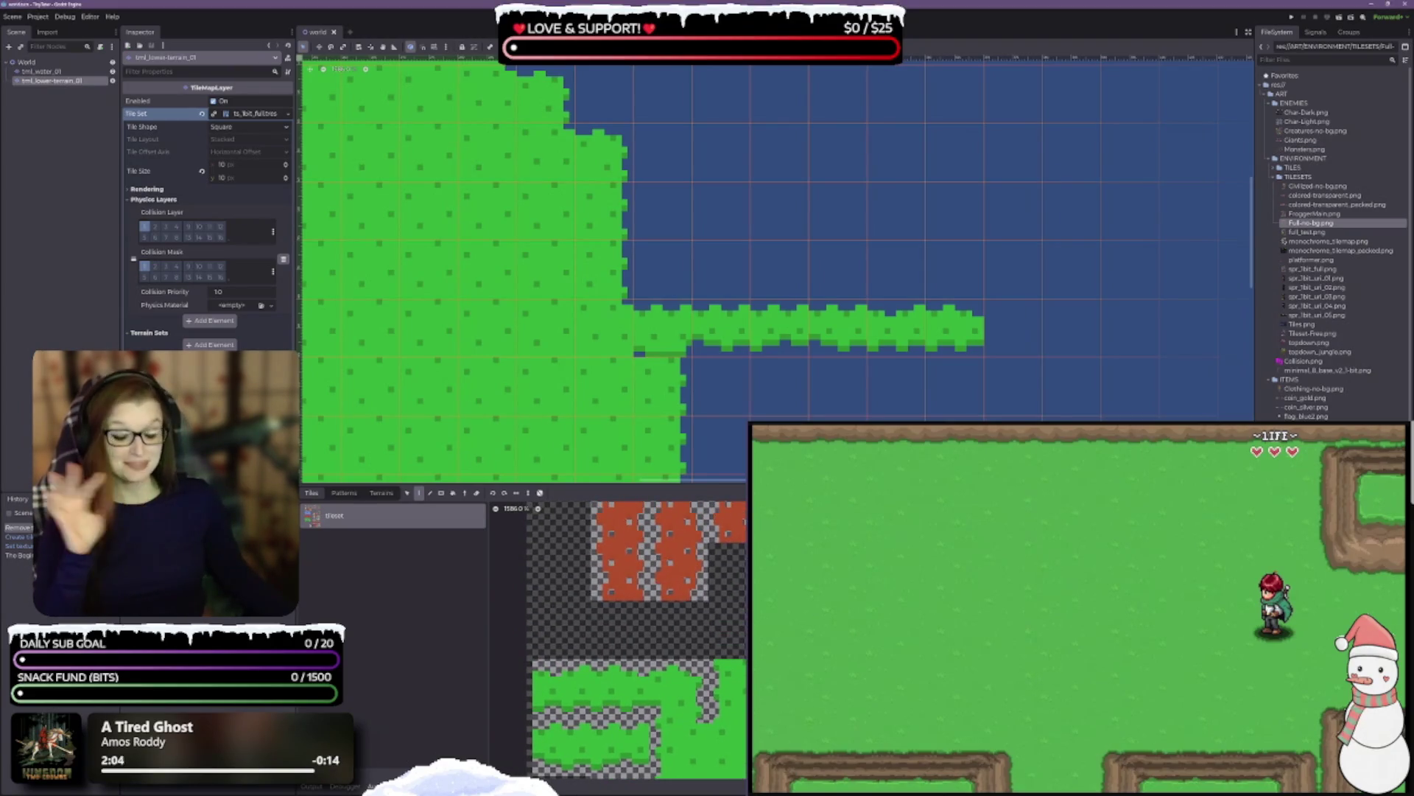
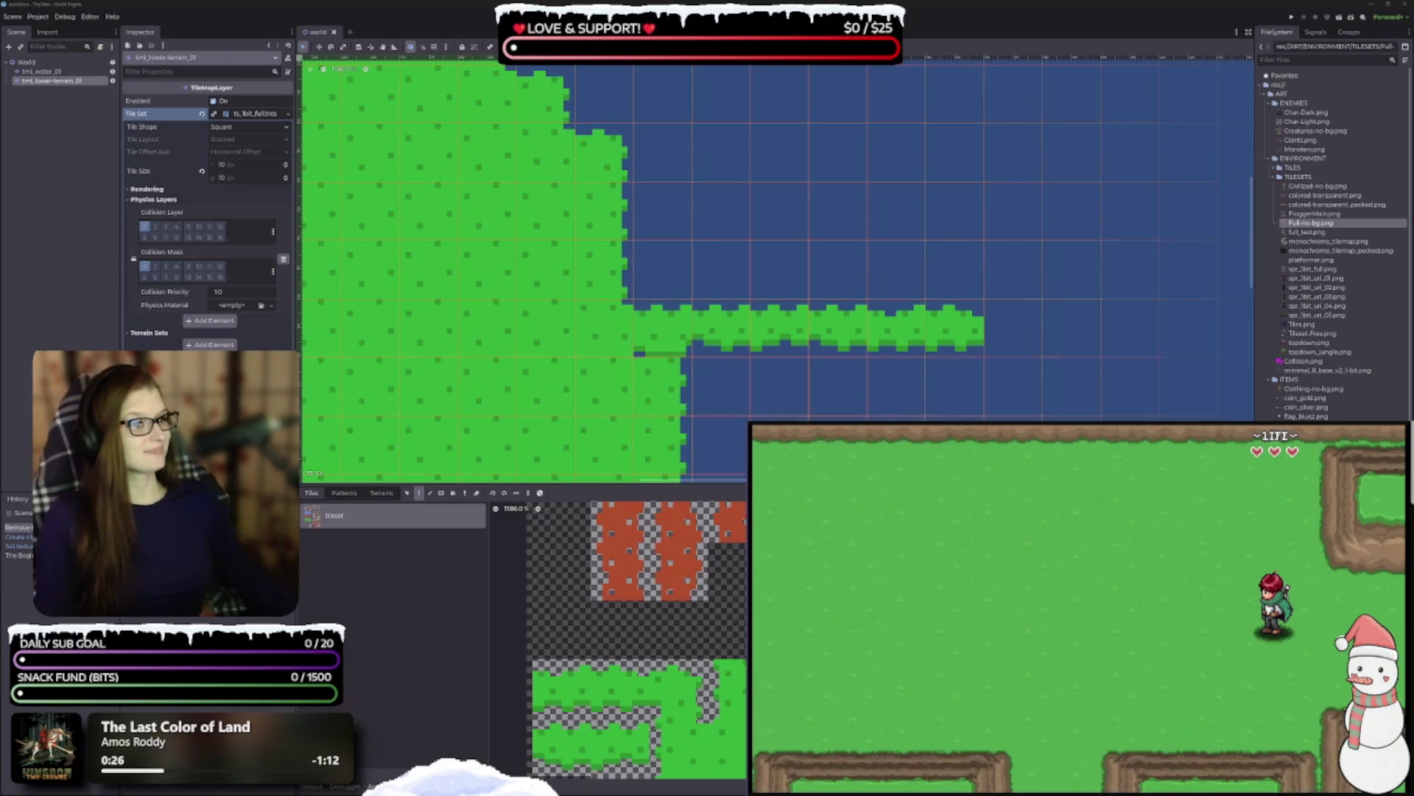
- Paint grass into the notches along the island edge to straighten the shoreline
scroll(619, 641, "down", 5)
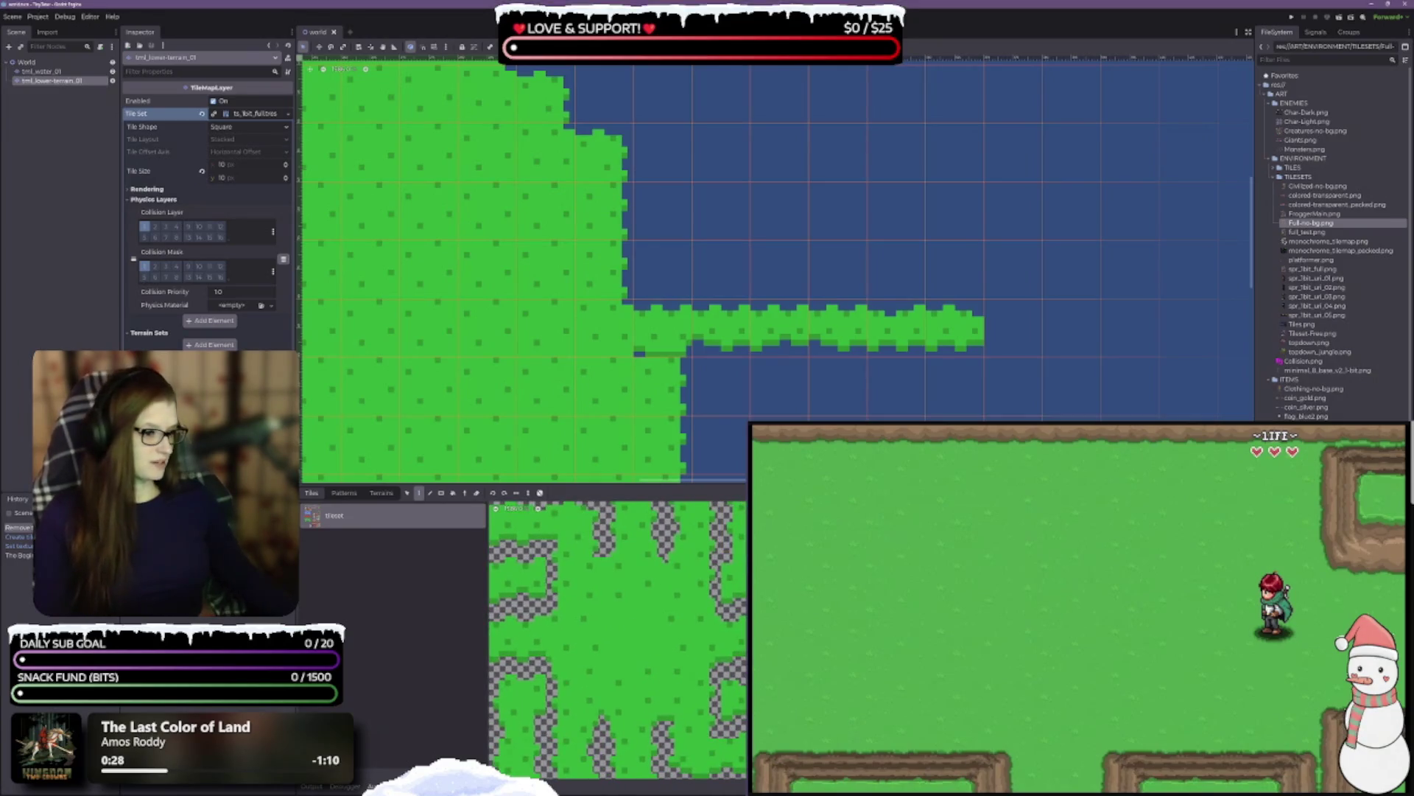
left_click(661, 328)
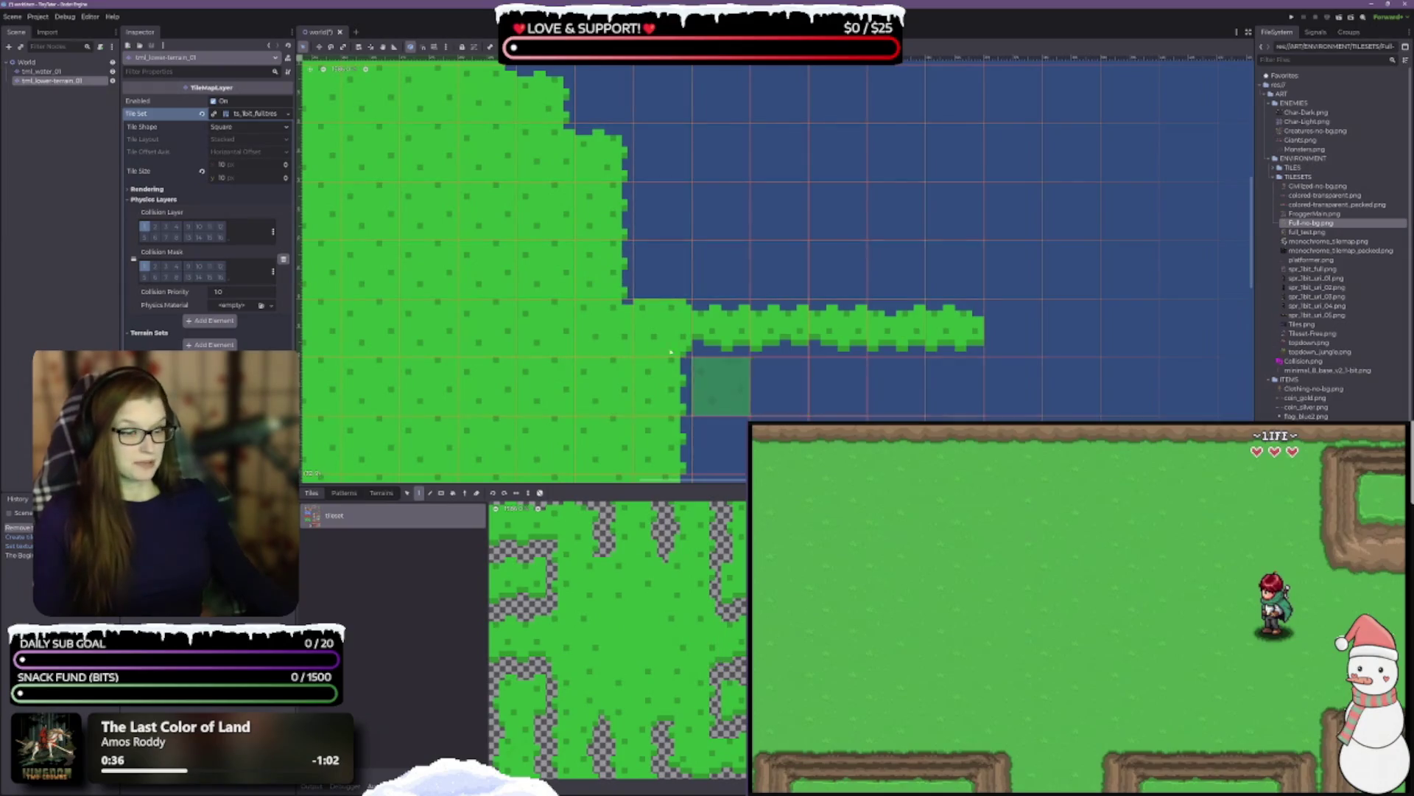
left_click(619, 268)
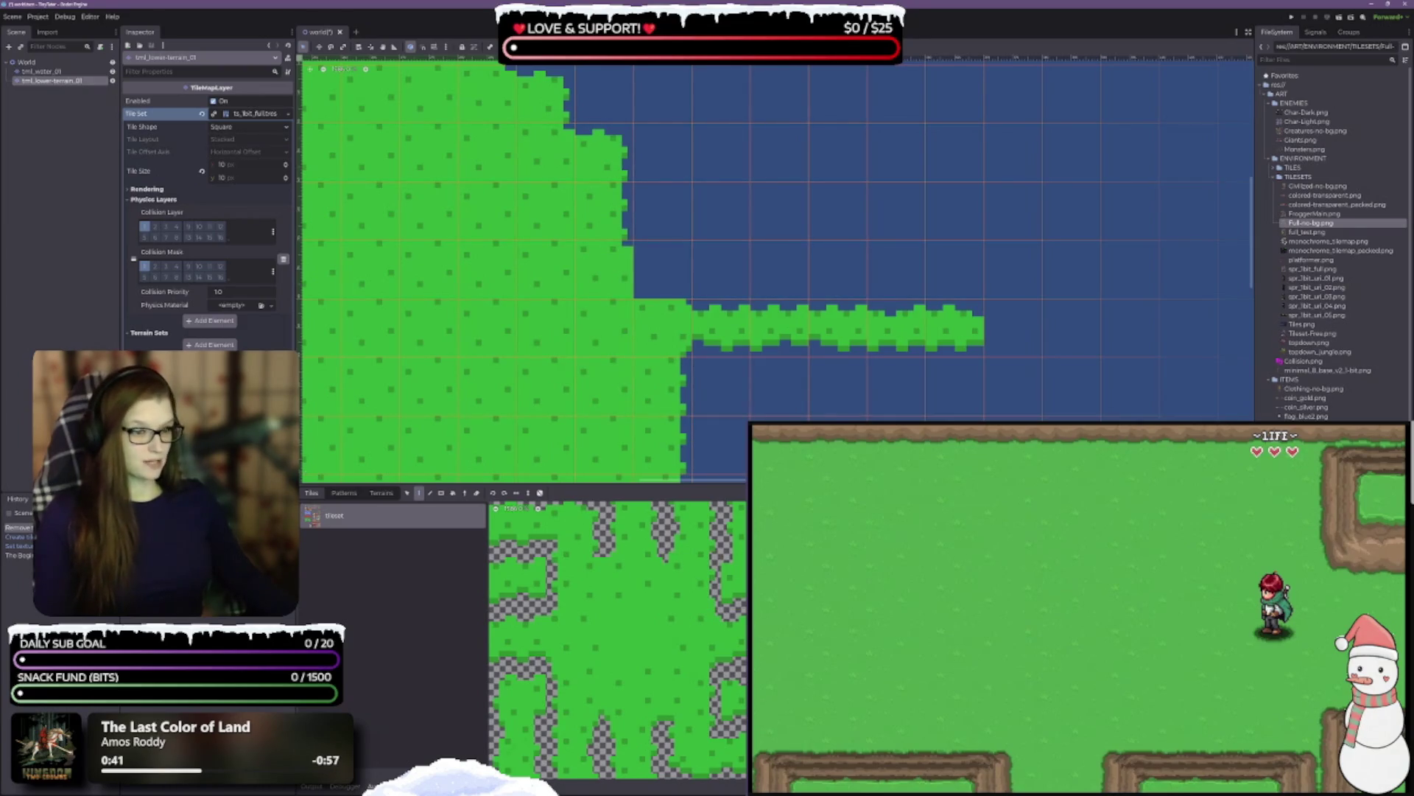
- Pan across the whole island to check the edge, then save the world scene
scroll(746, 371, "down", 3)
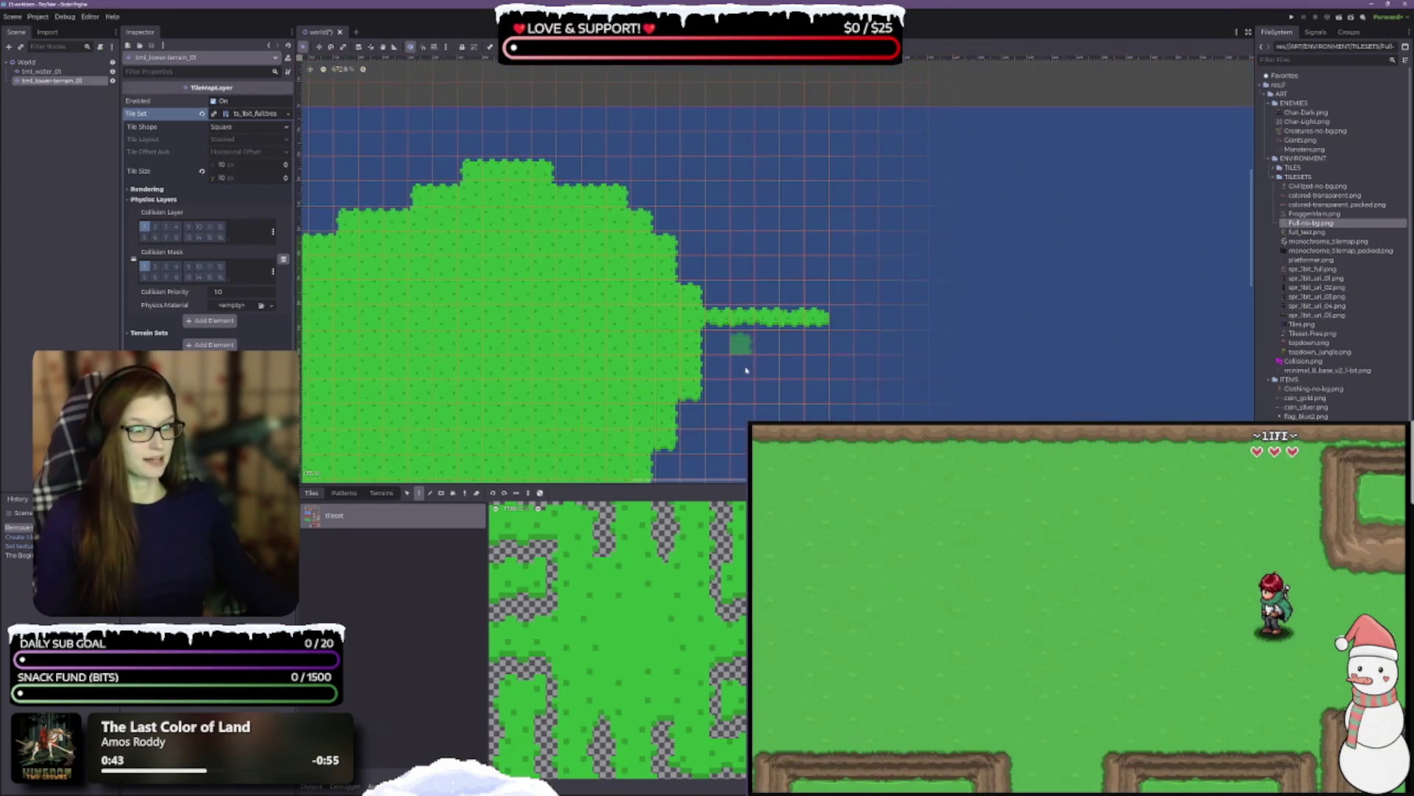
left_click_drag(746, 370, 865, 297)
scroll(956, 368, "down", 2)
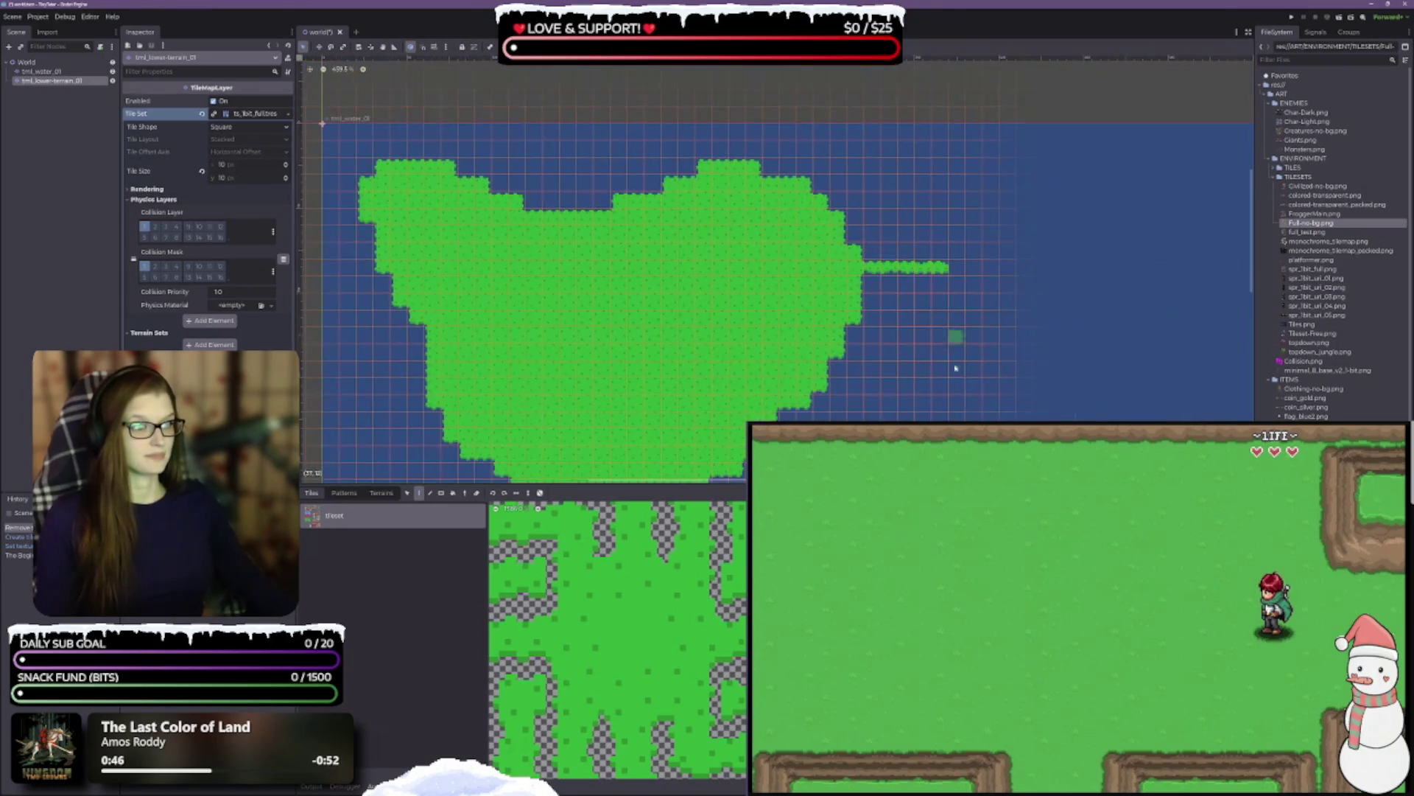
scroll(974, 348, "down", 2)
mouse_move(1027, 373)
left_mouse_down()
mouse_move(838, 307)
mouse_move(795, 311)
left_mouse_up()
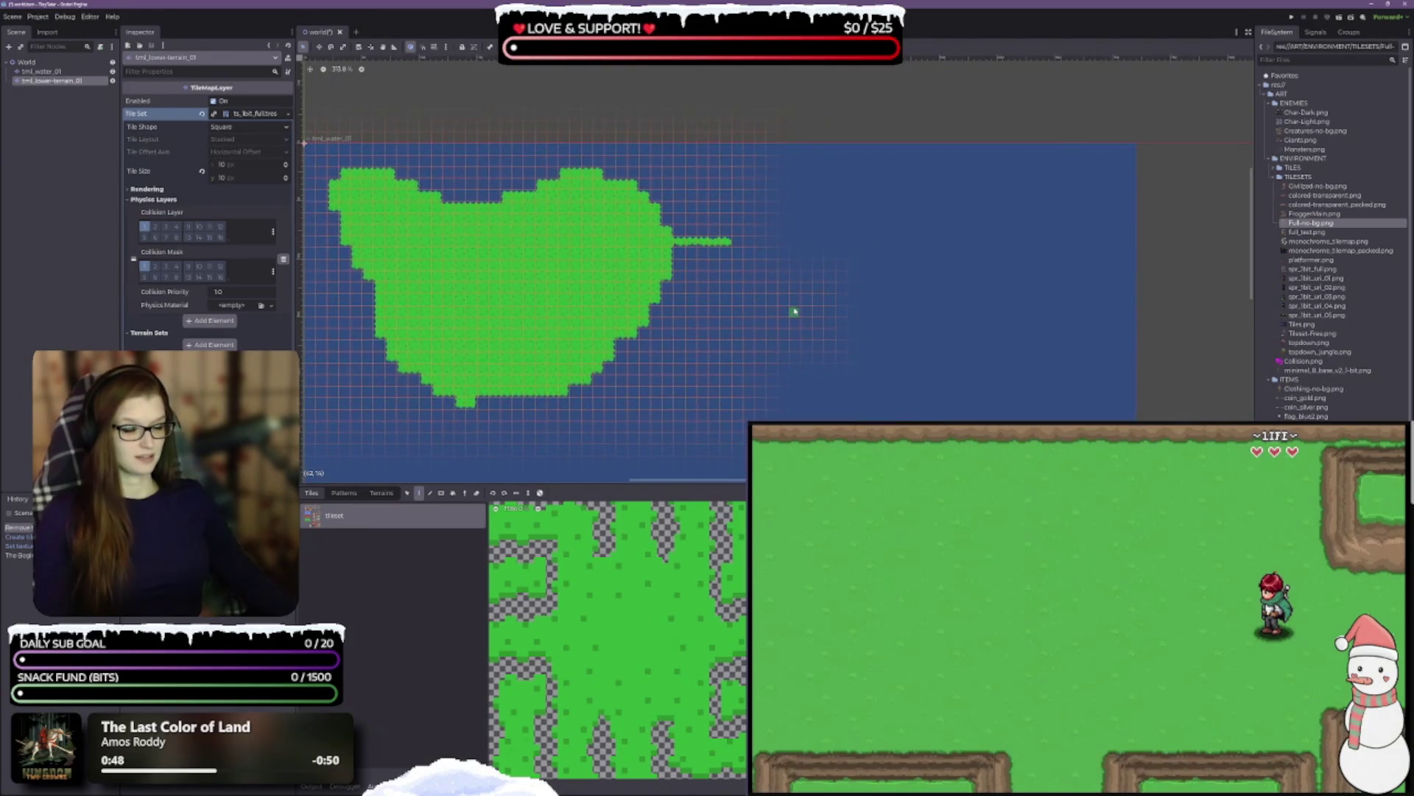
scroll(745, 236, "up", 6)
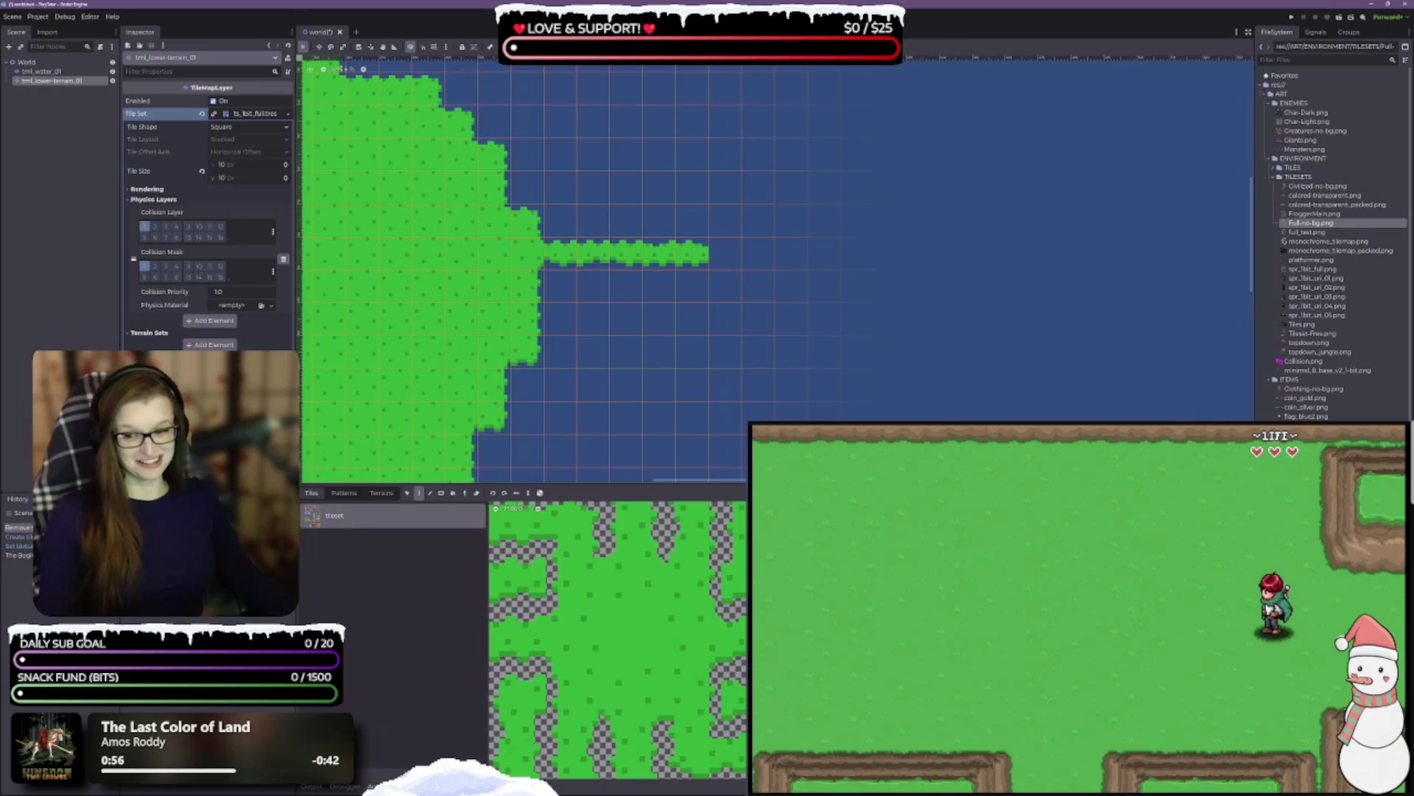
key("ctrl+s")
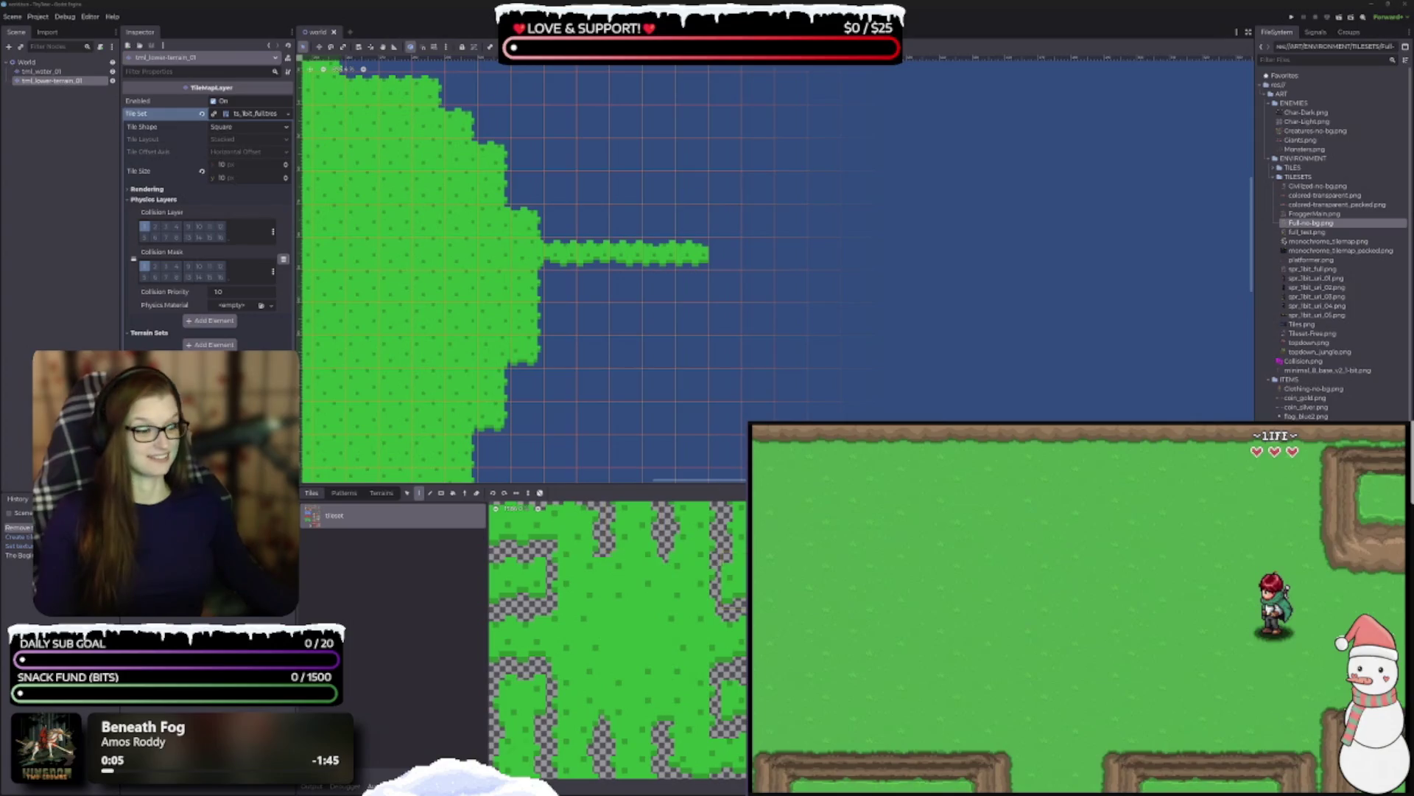
left_click_drag(817, 412, 1016, 307)
- Erase the thin grass strip jutting from the island's right side into the water
scroll(1017, 307, "down", 2)
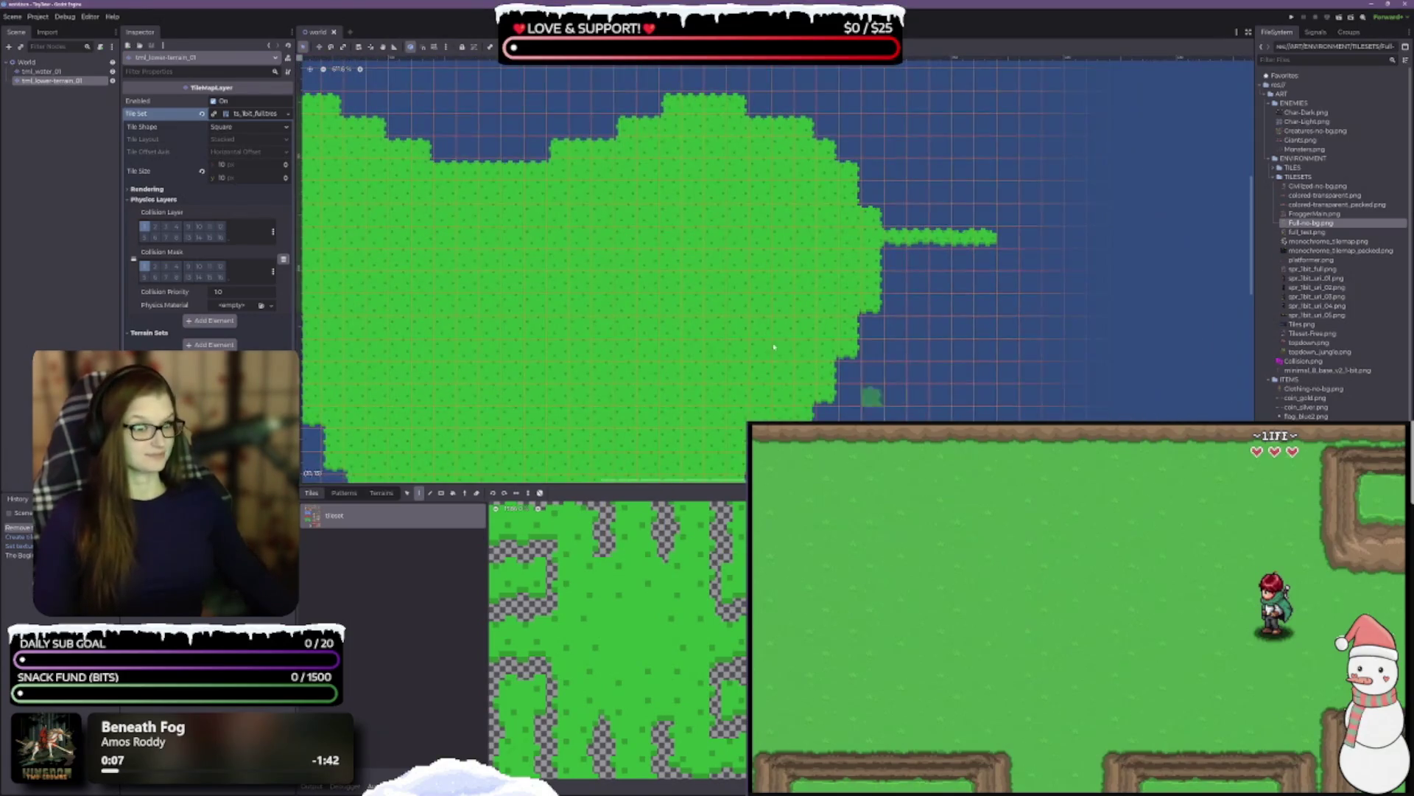
left_click_drag(1013, 413, 685, 378)
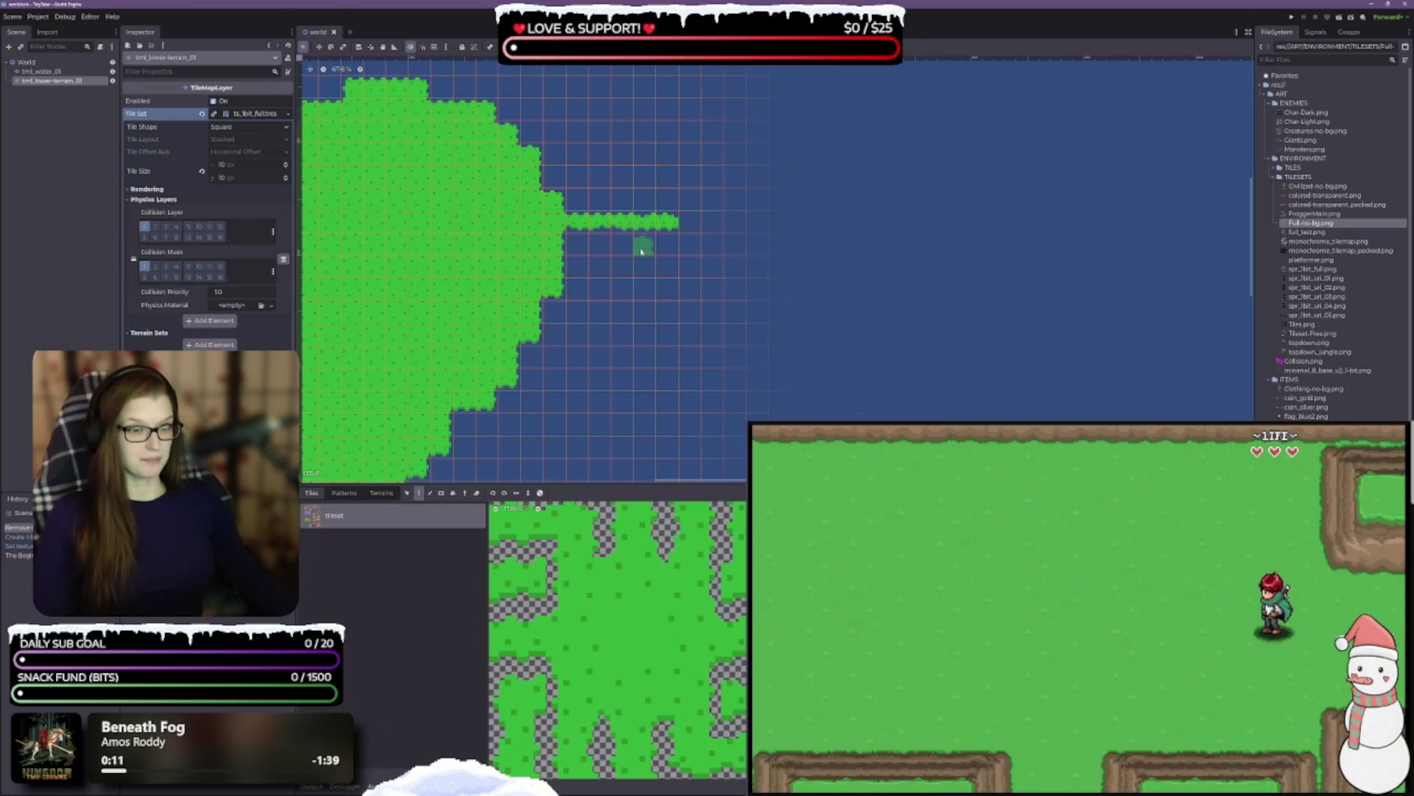
scroll(621, 290, "down", 3)
scroll(631, 246, "up", 3)
left_click_drag(667, 252, 552, 259)
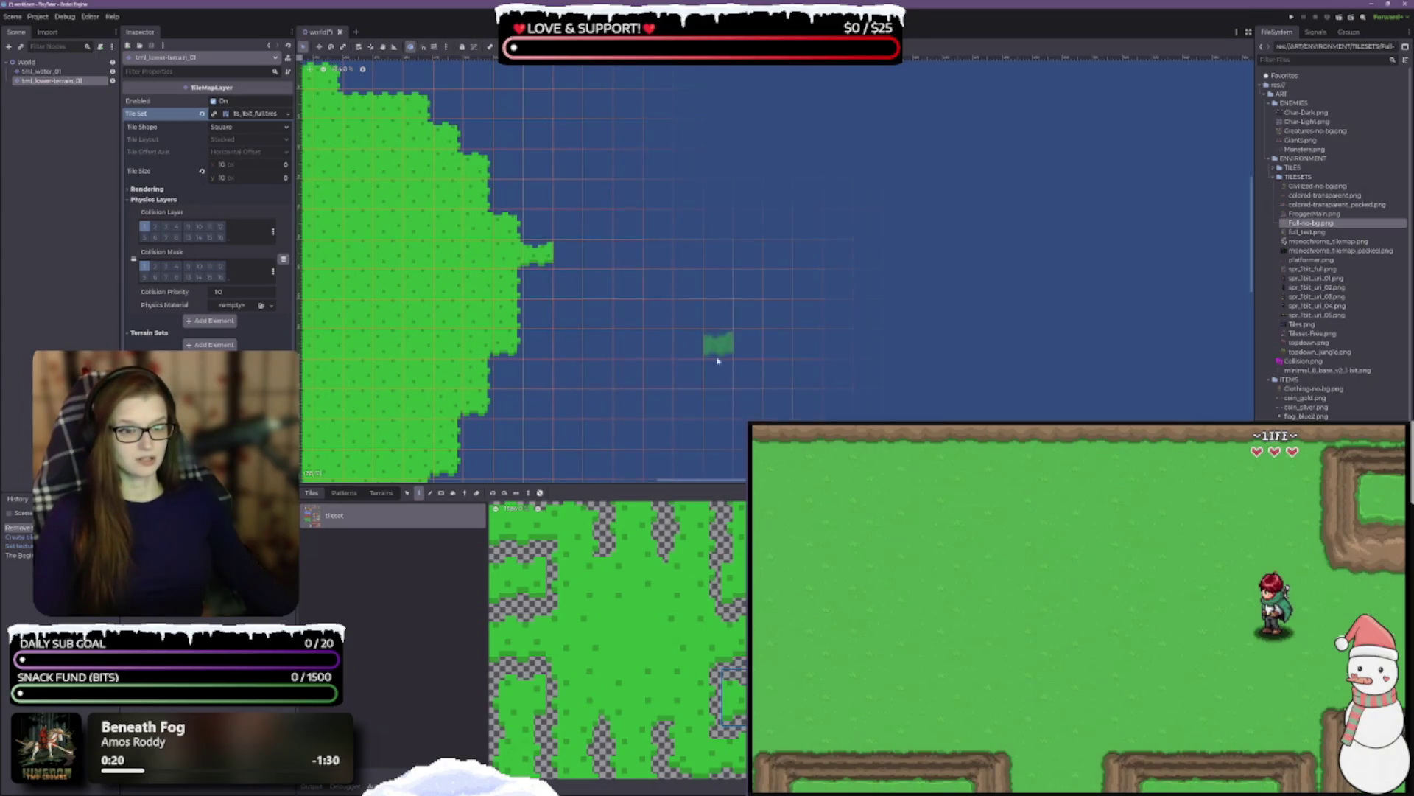
- Scroll the tile palette back to the green grass tiles and save the world scene
scroll(862, 314, "up", 2)
scroll(862, 314, "down", 3)
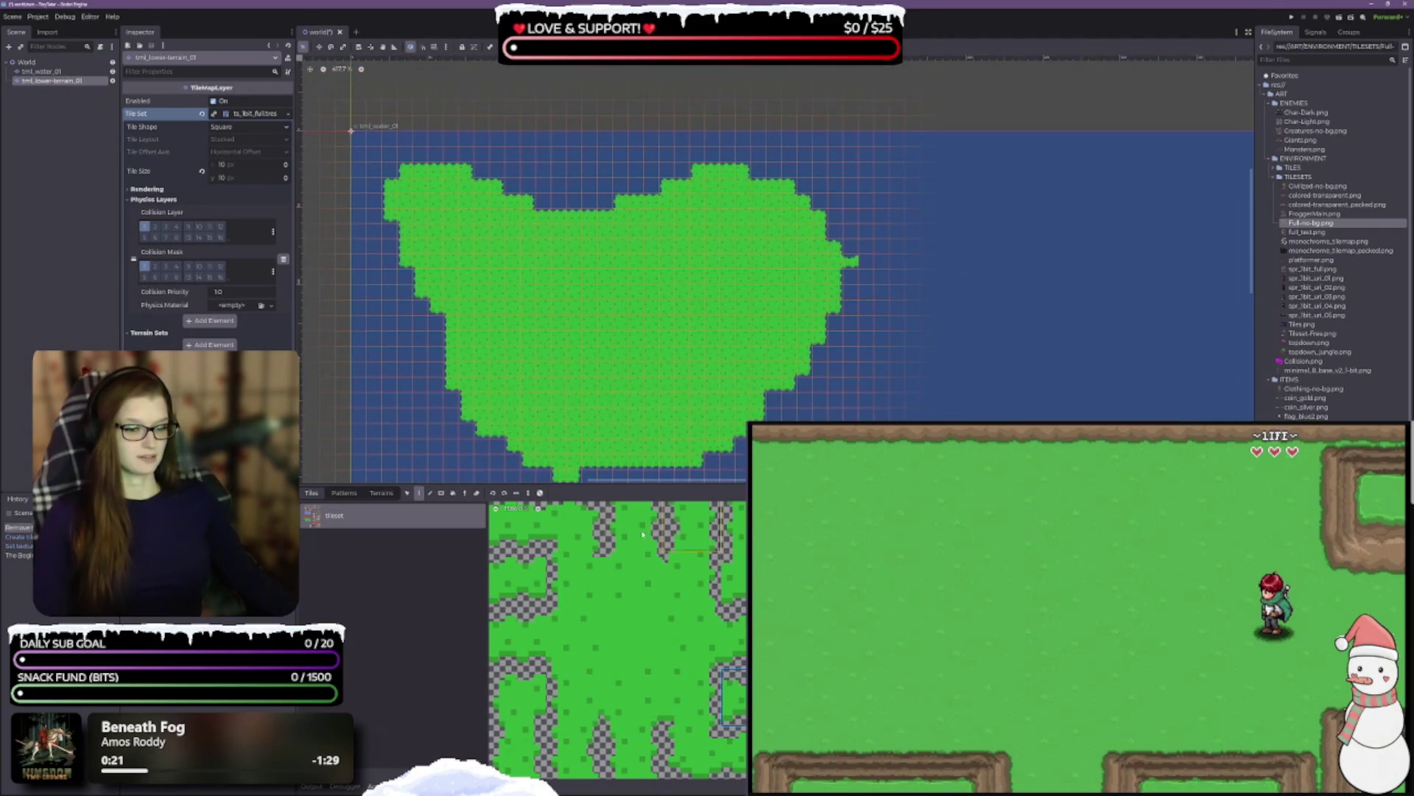
scroll(665, 634, "up", 5)
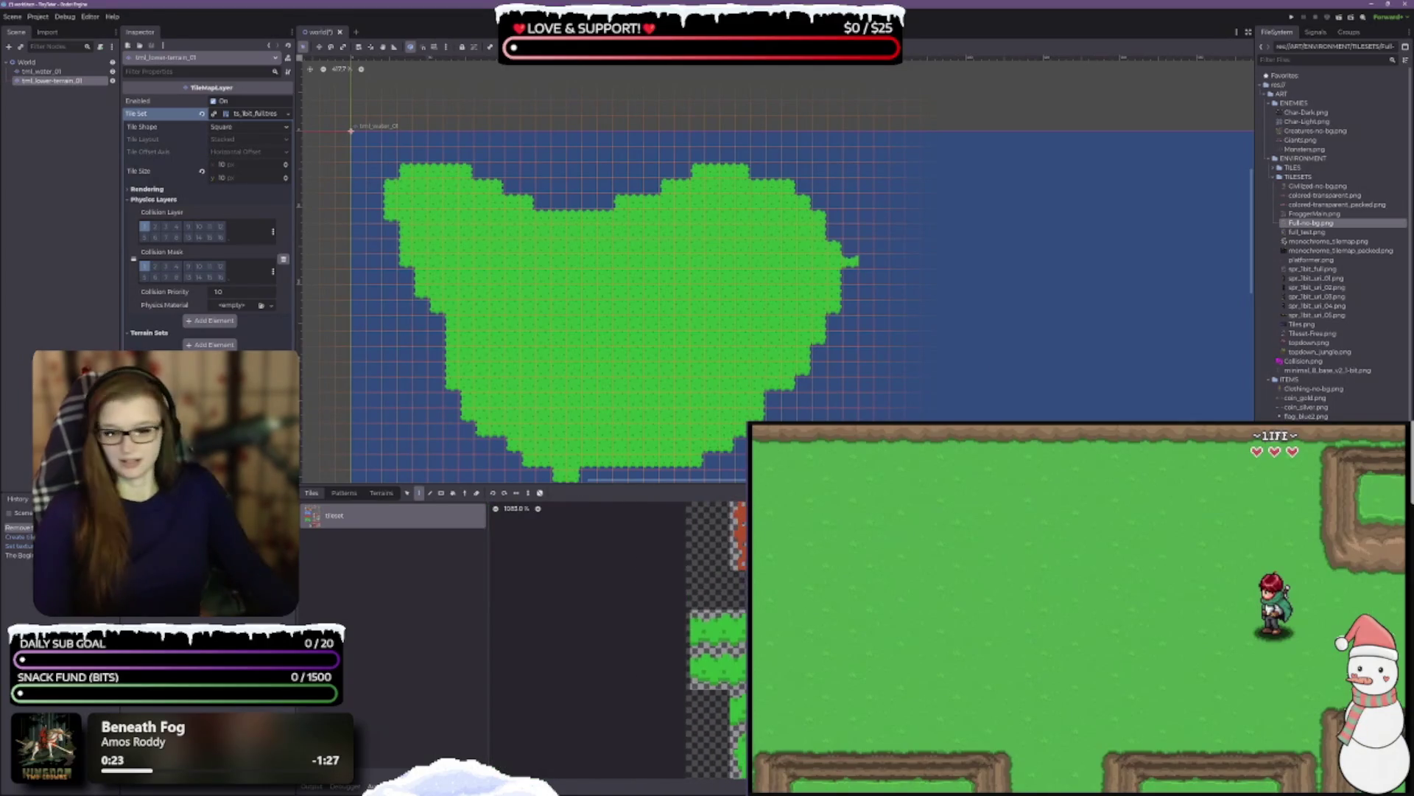
left_click_drag(736, 674, 718, 648)
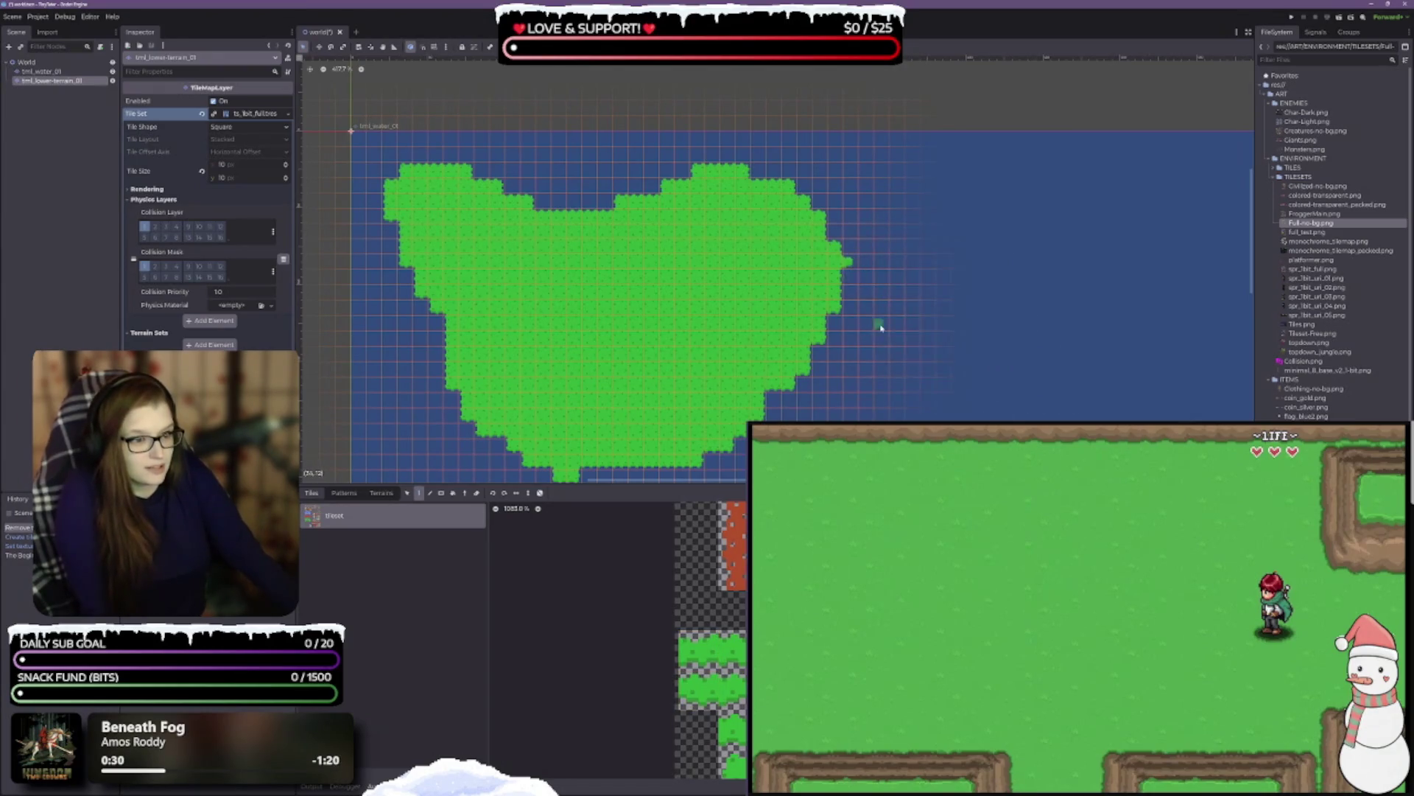
scroll(877, 265, "up", 2)
scroll(877, 263, "up", 2)
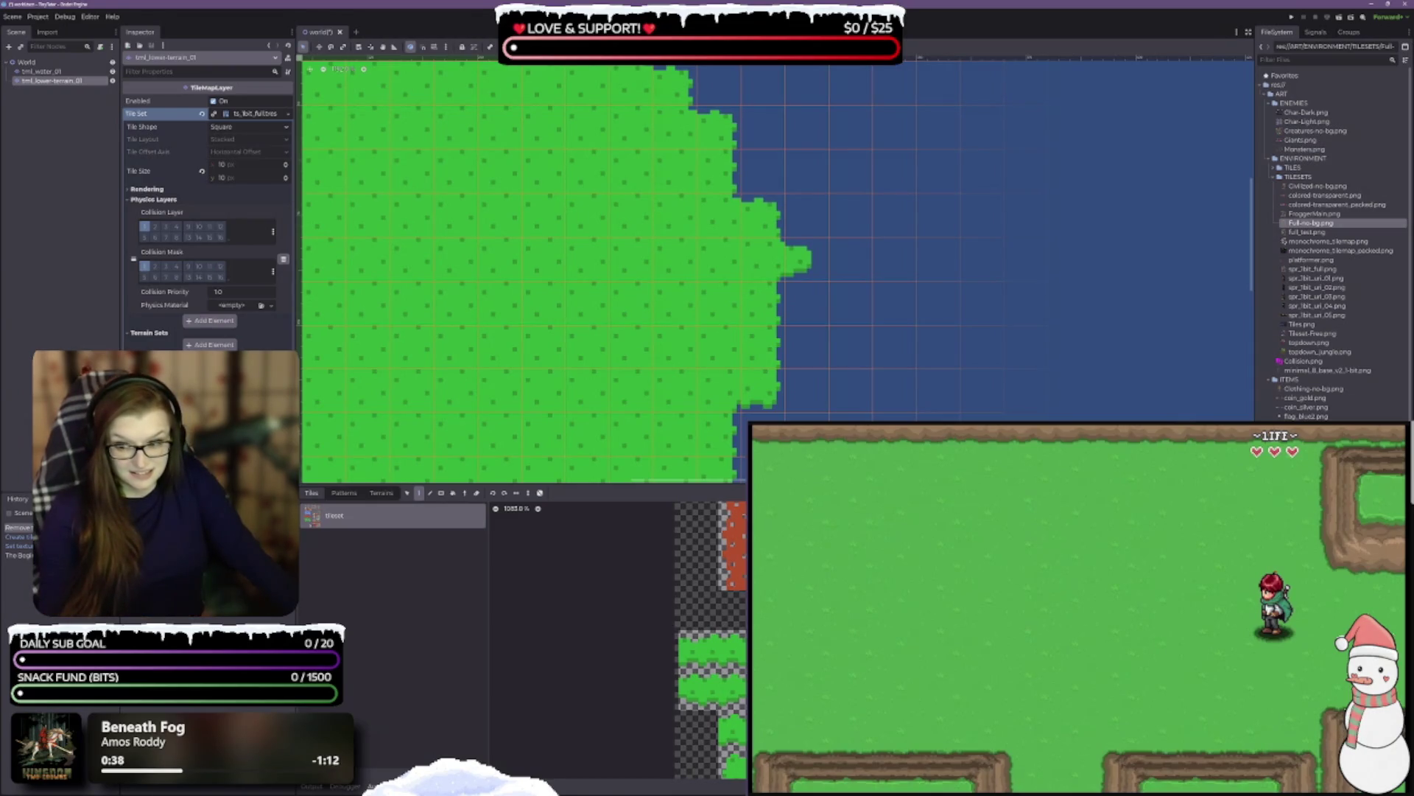
key("ctrl+s")
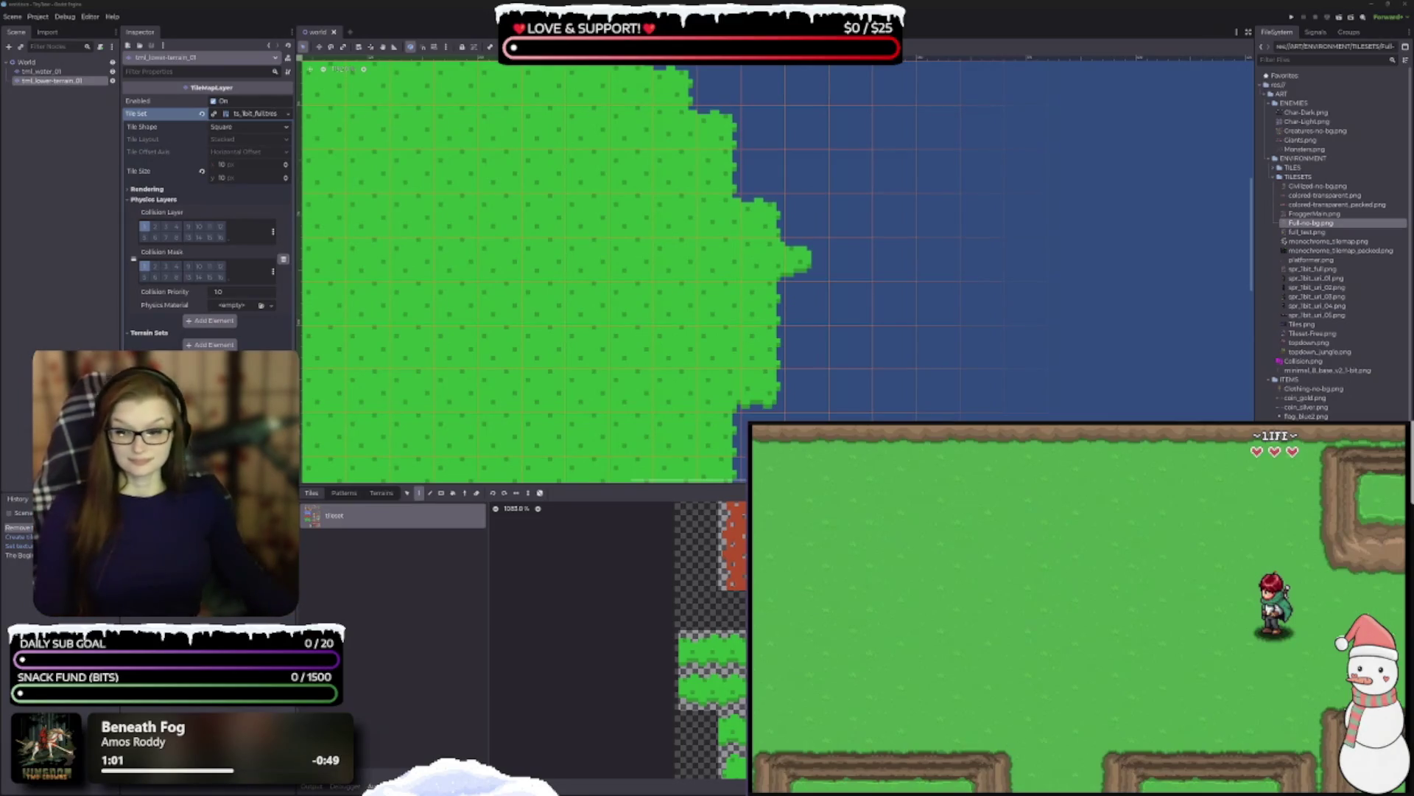
- Shrink the bottom TileMap panel to enlarge the canvas and show the island's left and top edges
scroll(625, 363, "down", 3)
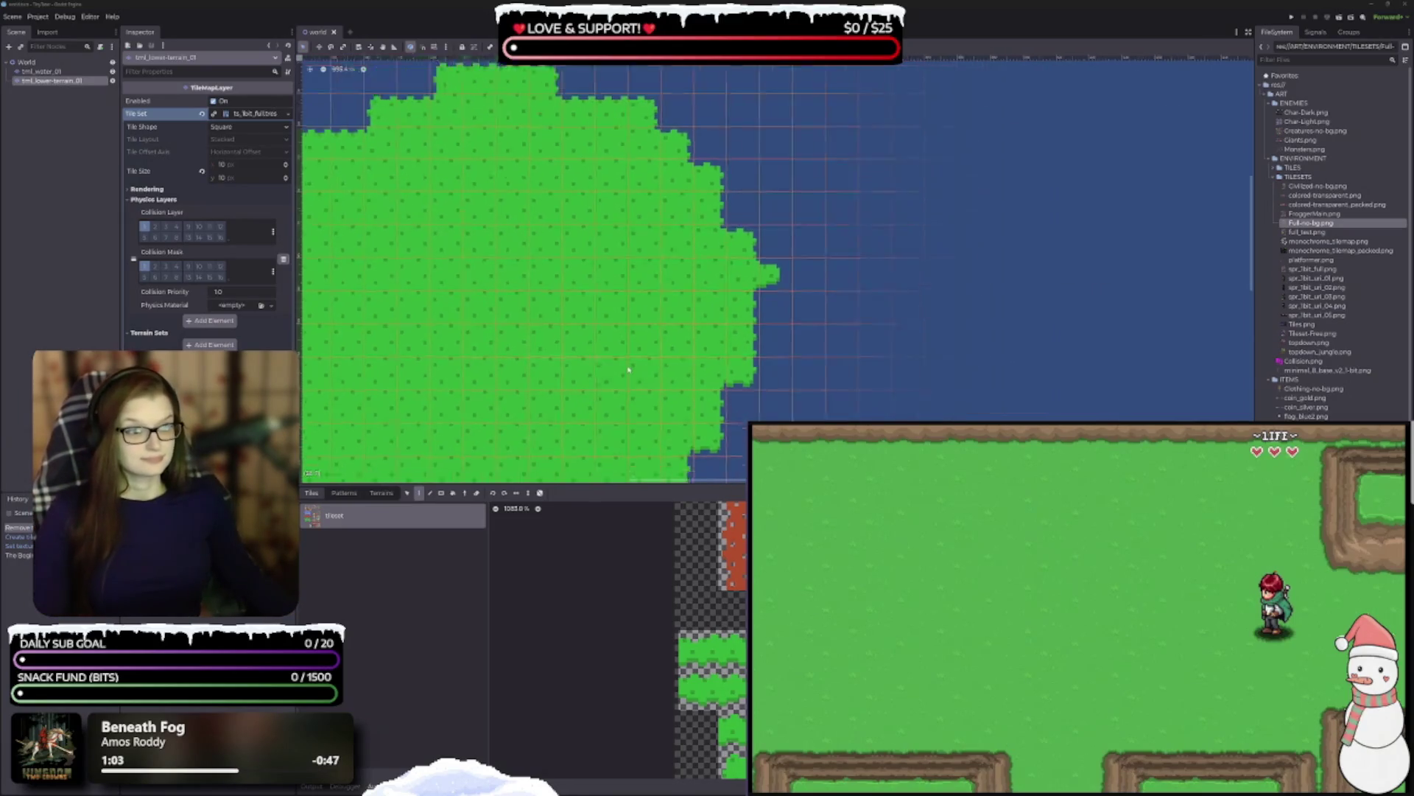
scroll(623, 367, "up", 3)
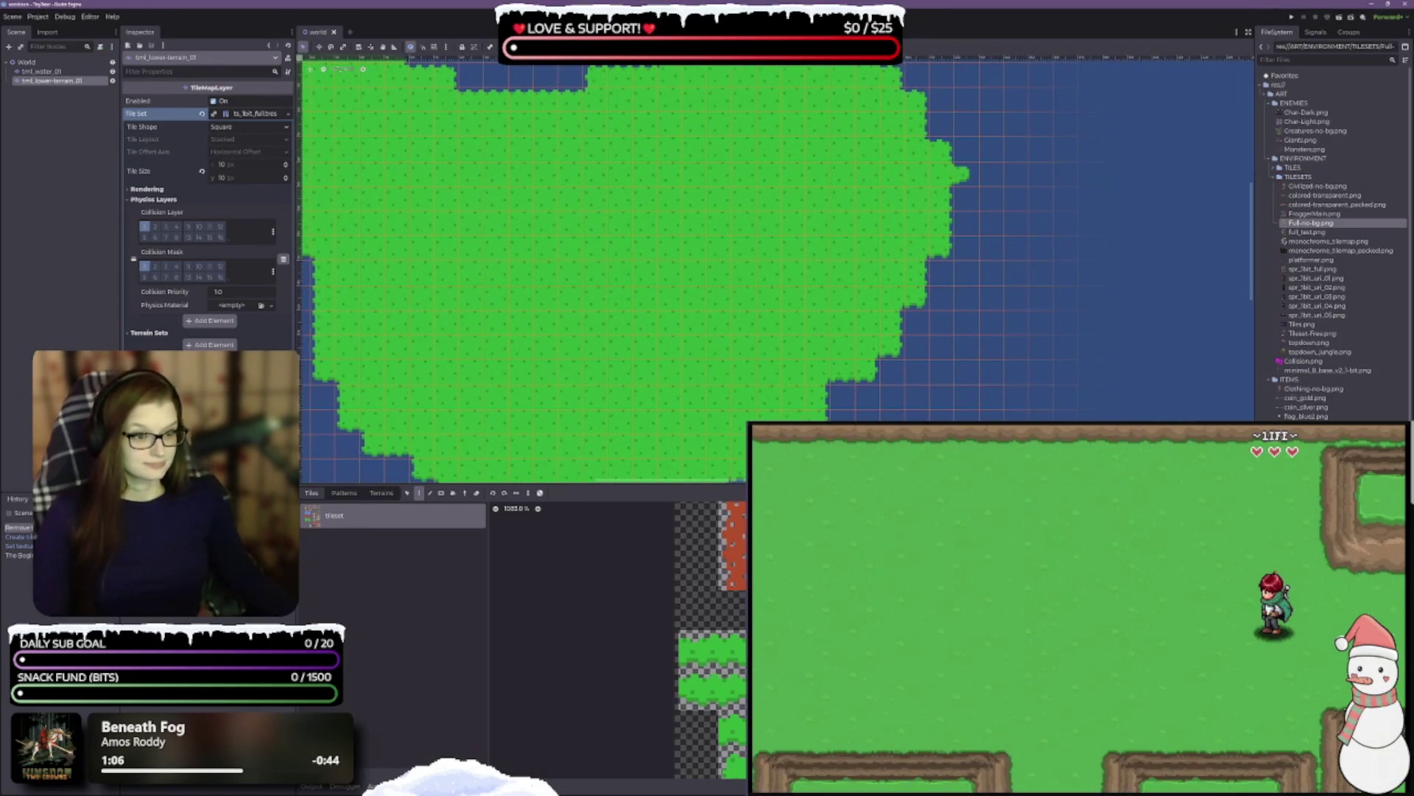
left_click_drag(523, 486, 523, 584)
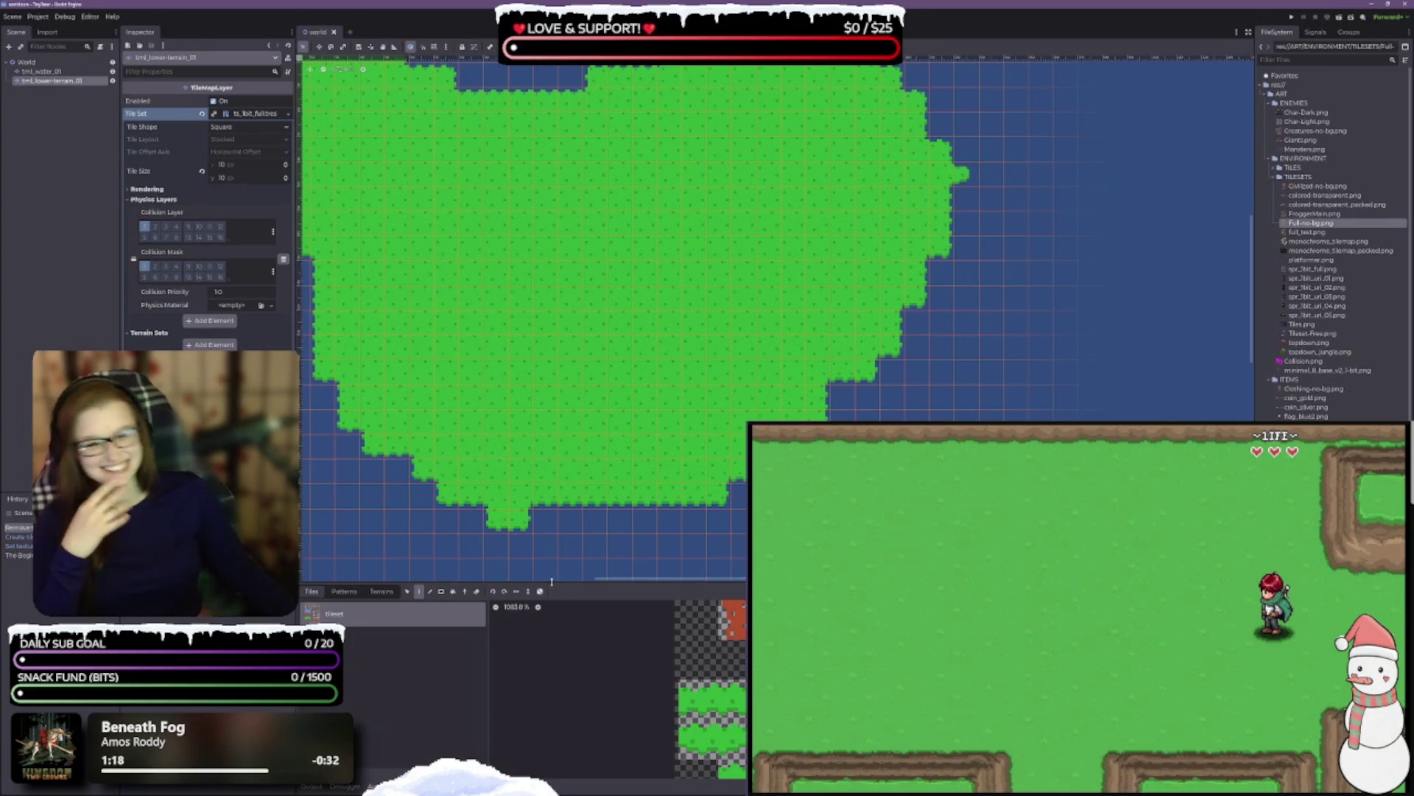
left_click_drag(550, 357, 742, 436)
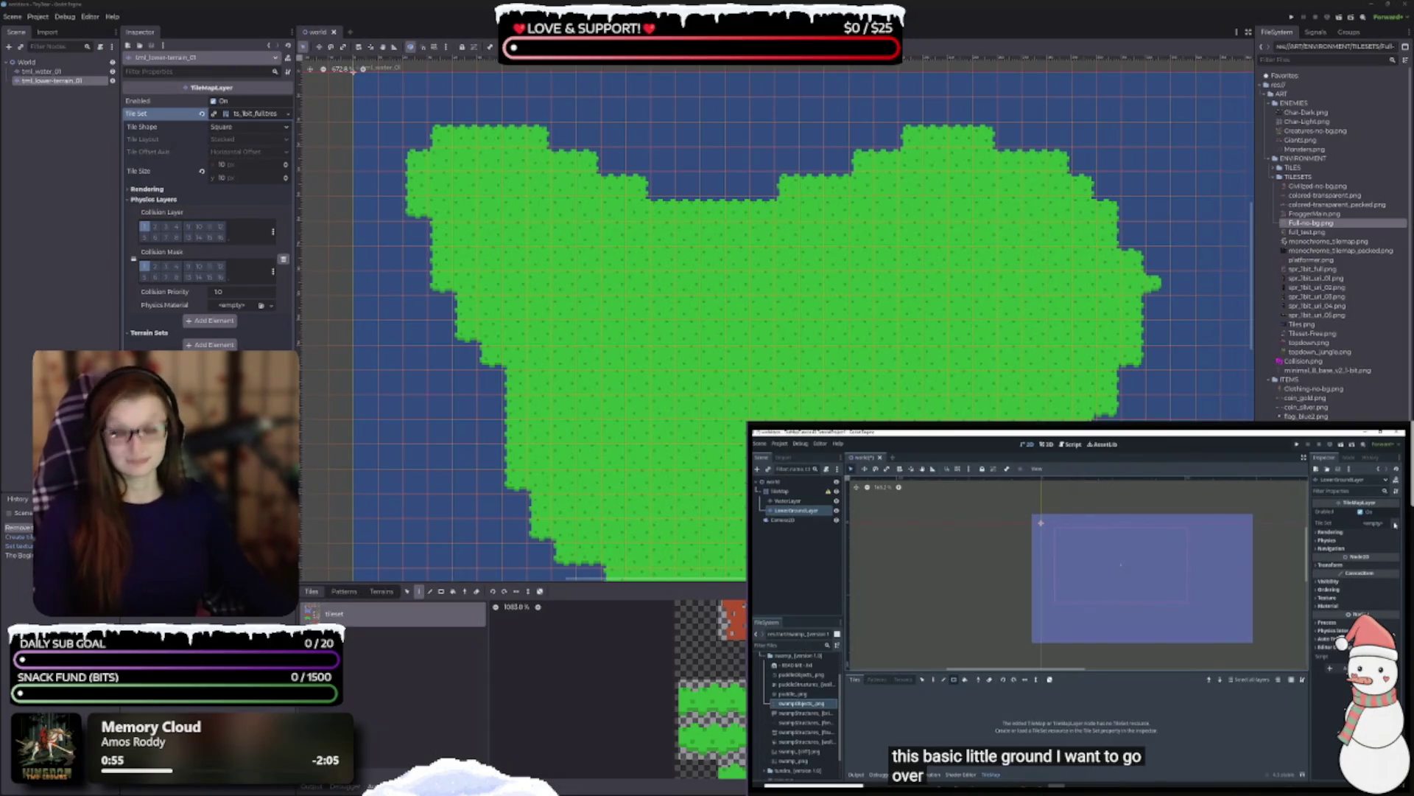
left_click(1152, 628)
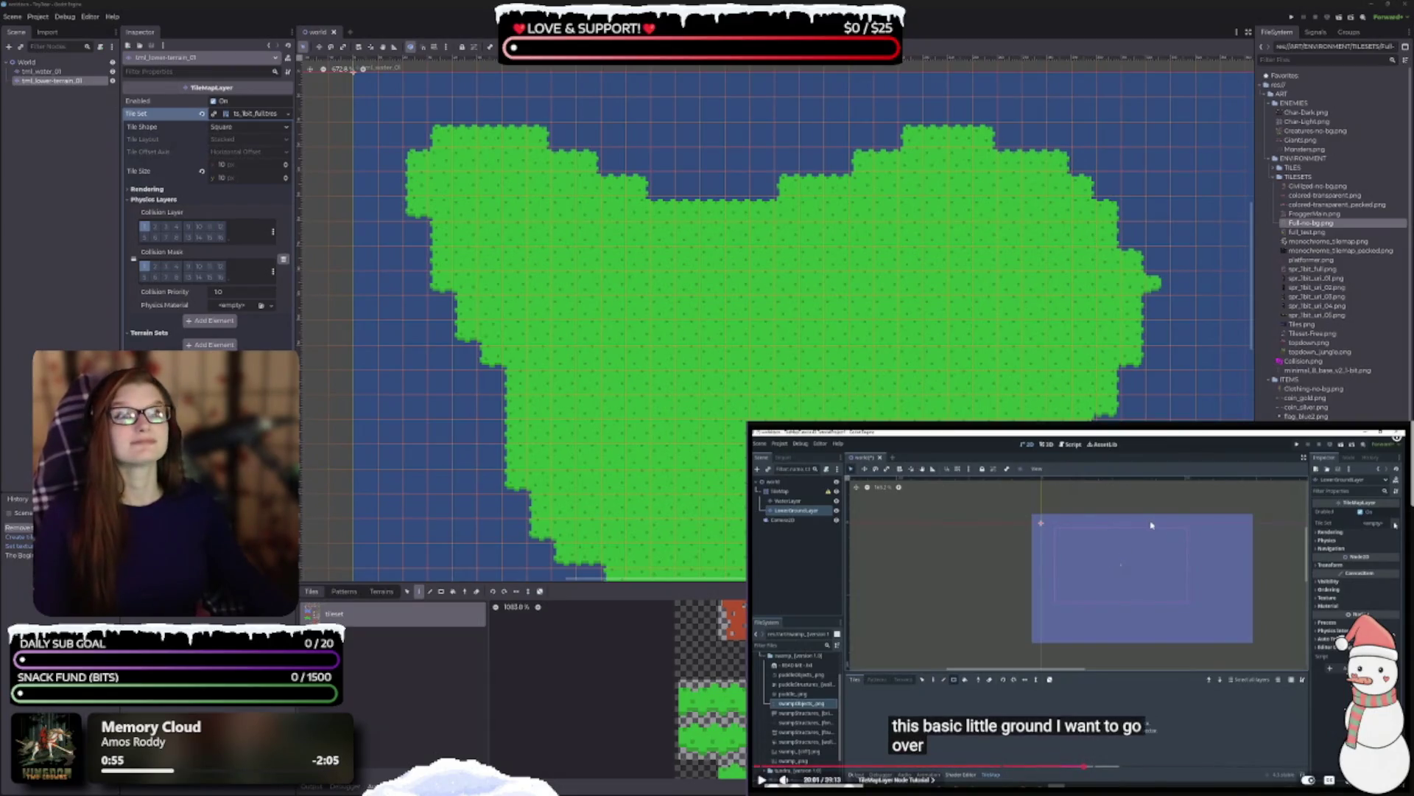
left_click(1143, 628)
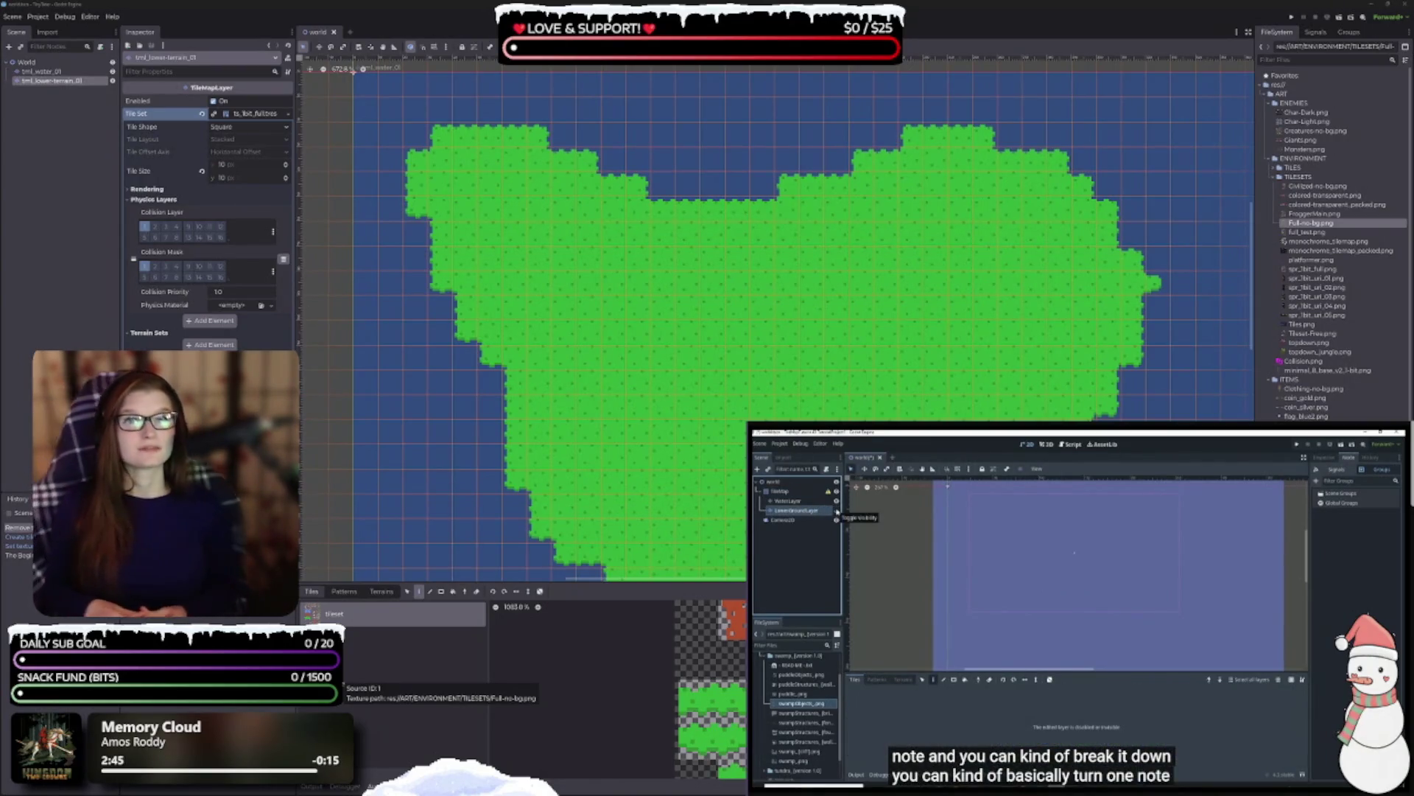
left_click(1072, 619)
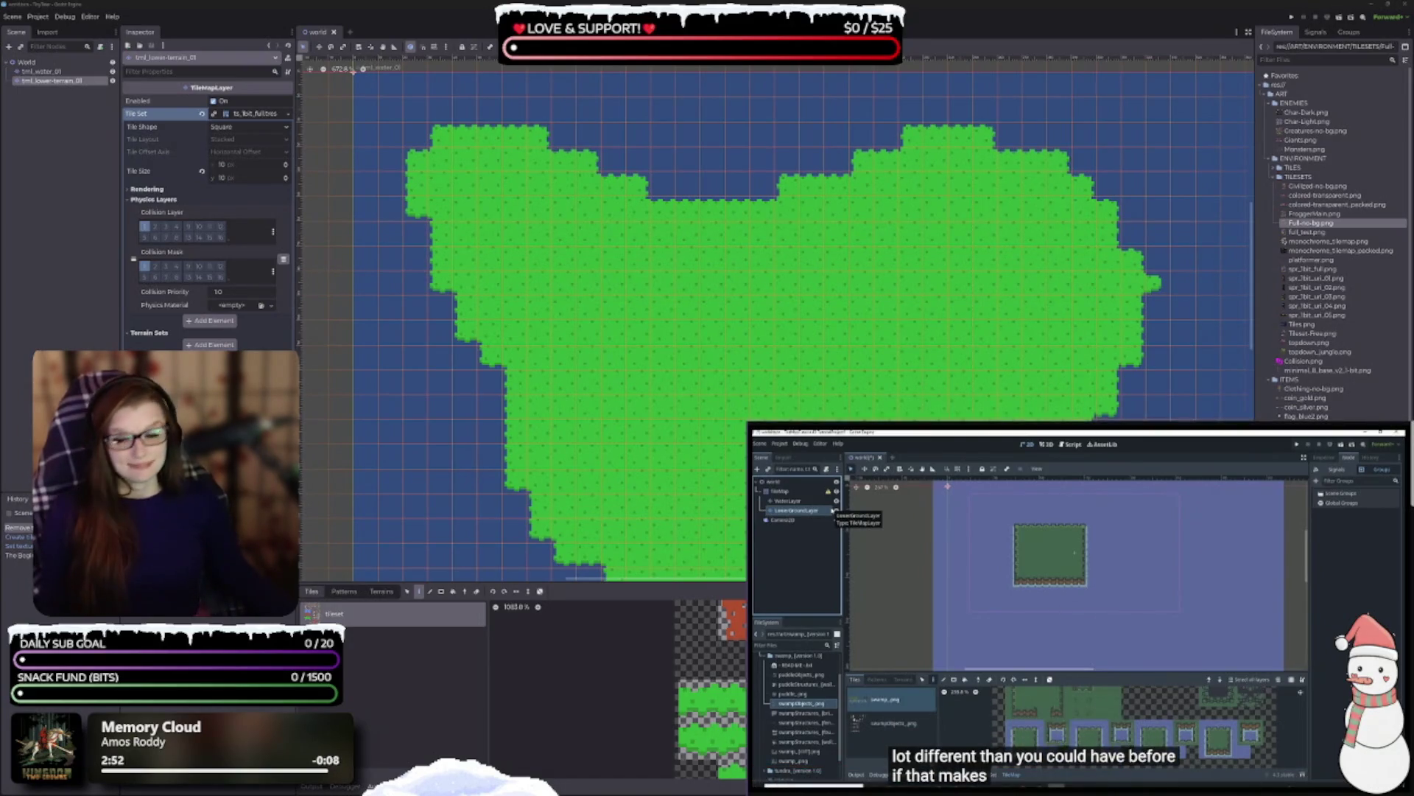
mouse_move(1111, 693)
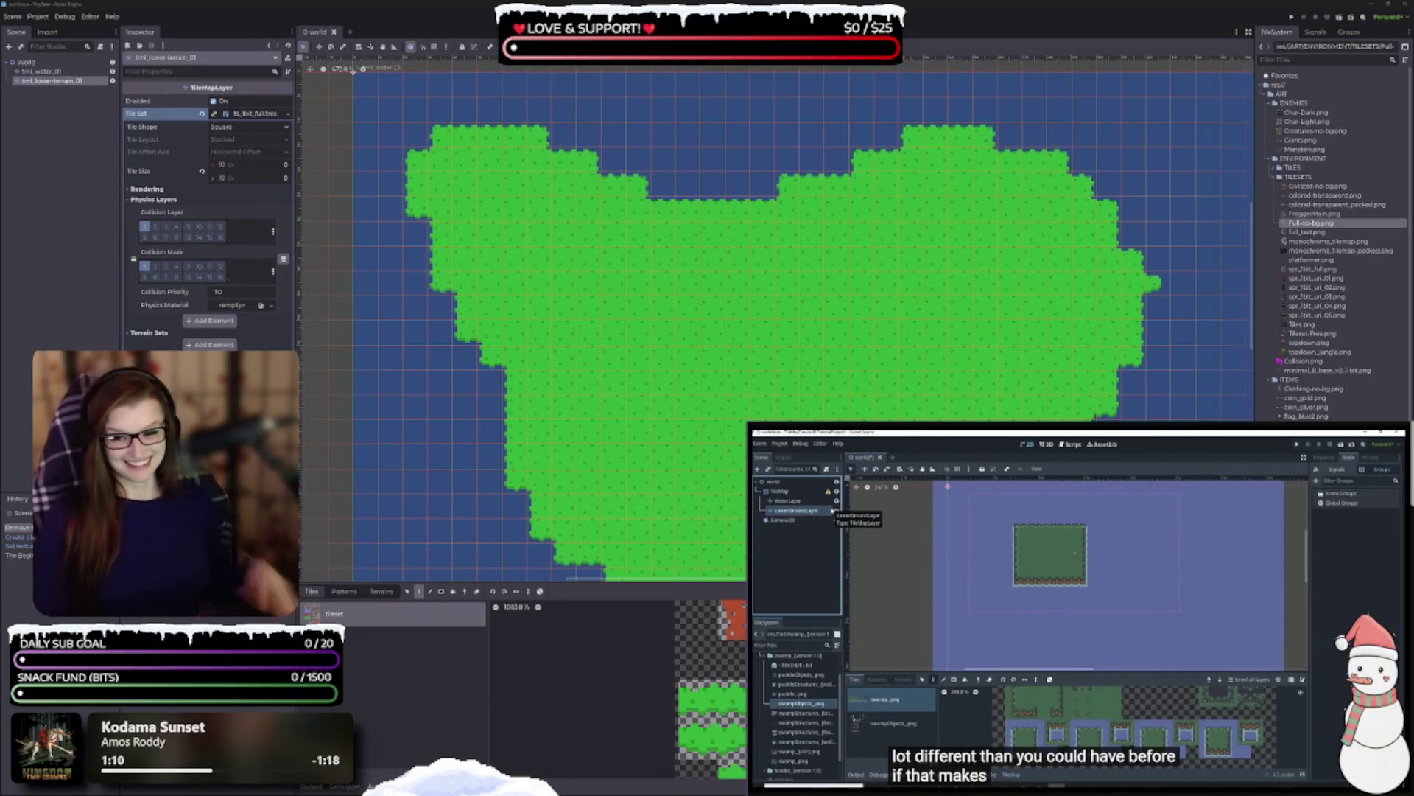
mouse_move(1127, 631)
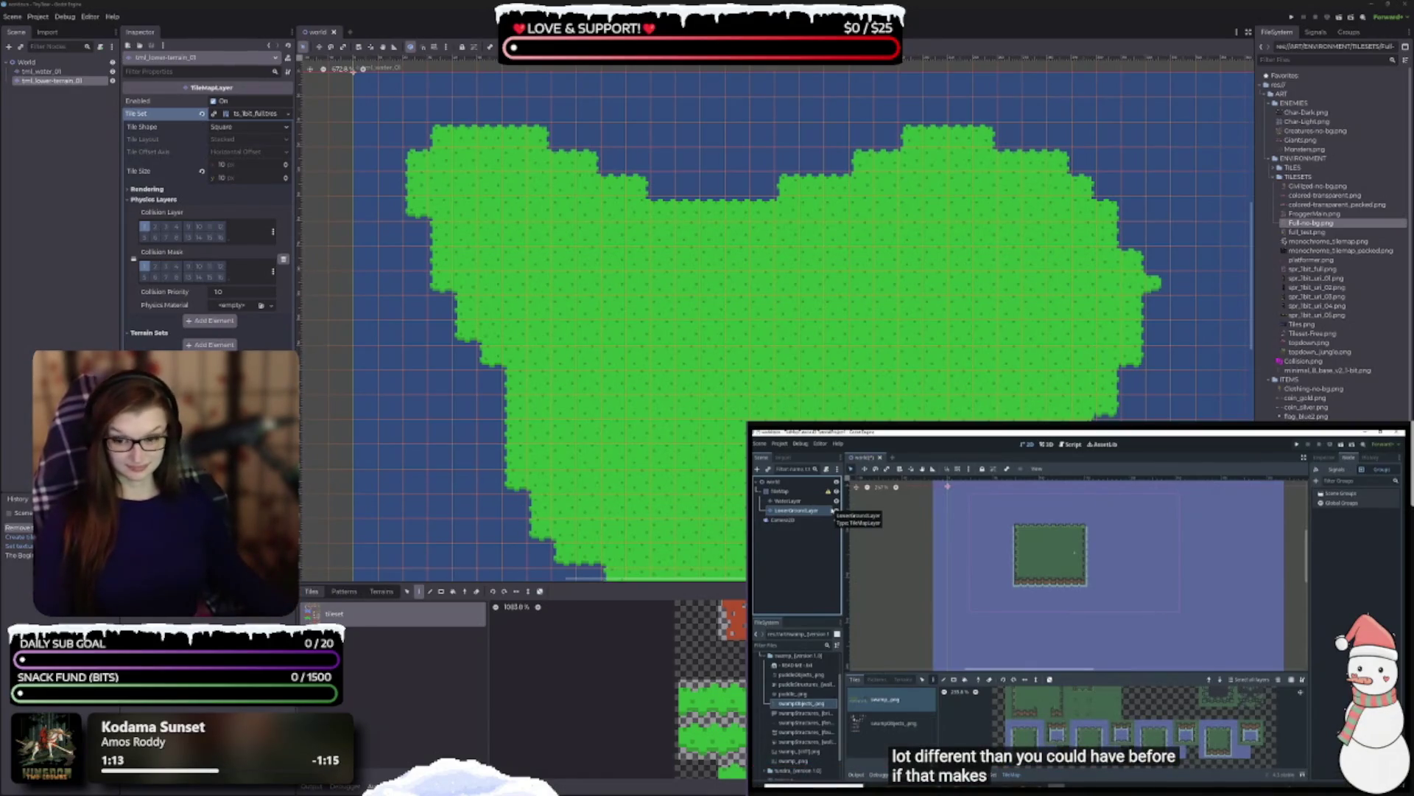
left_click(1059, 593)
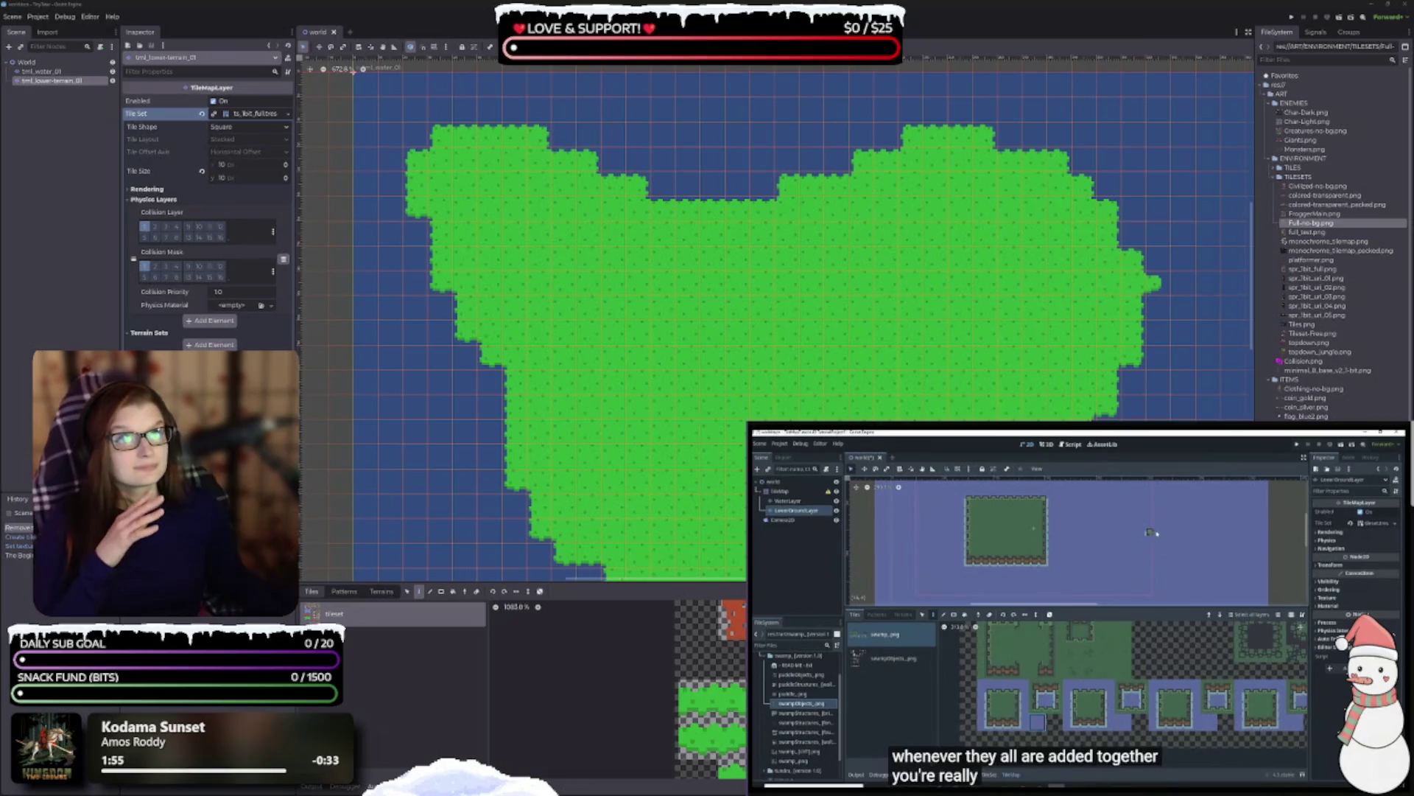
left_click(1127, 606)
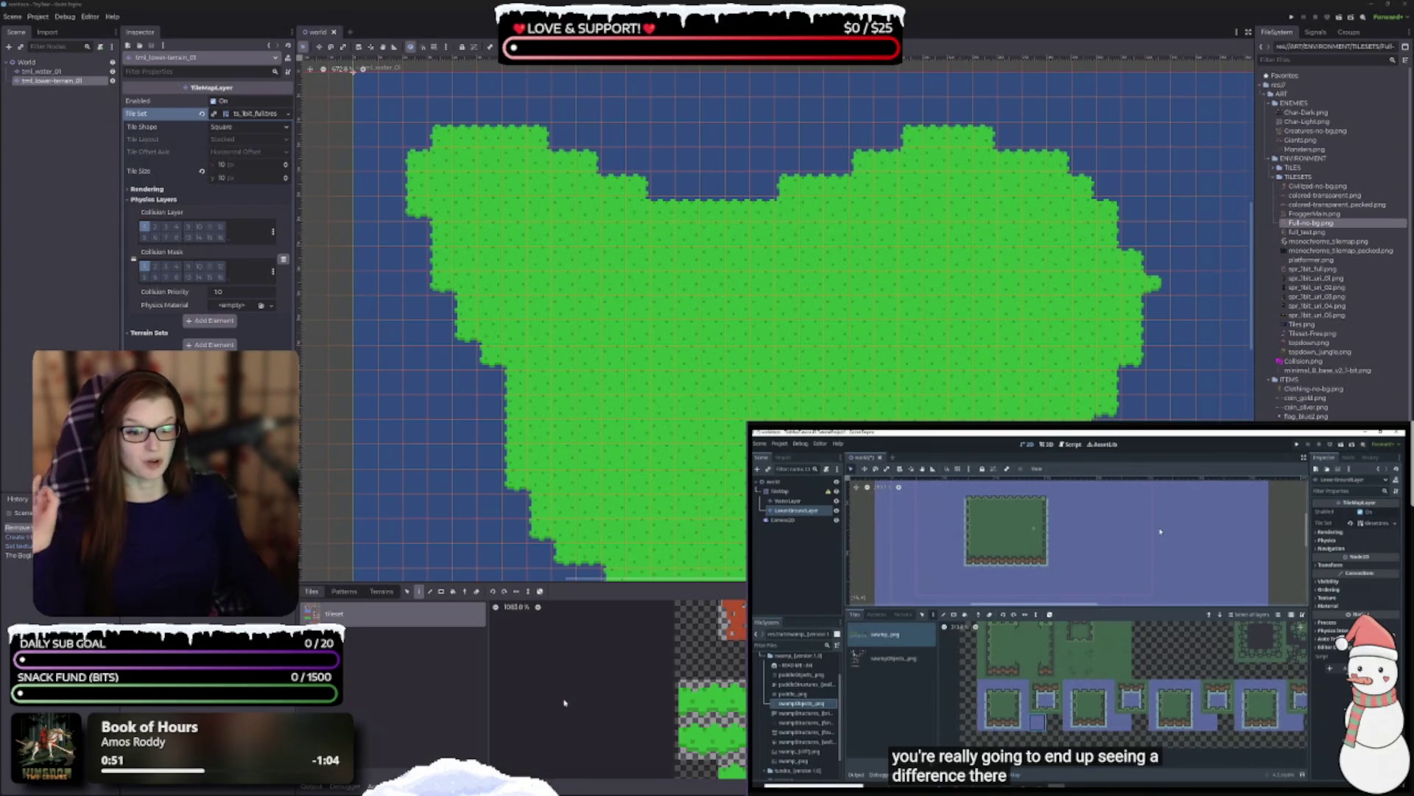
scroll(571, 667, "down", 2)
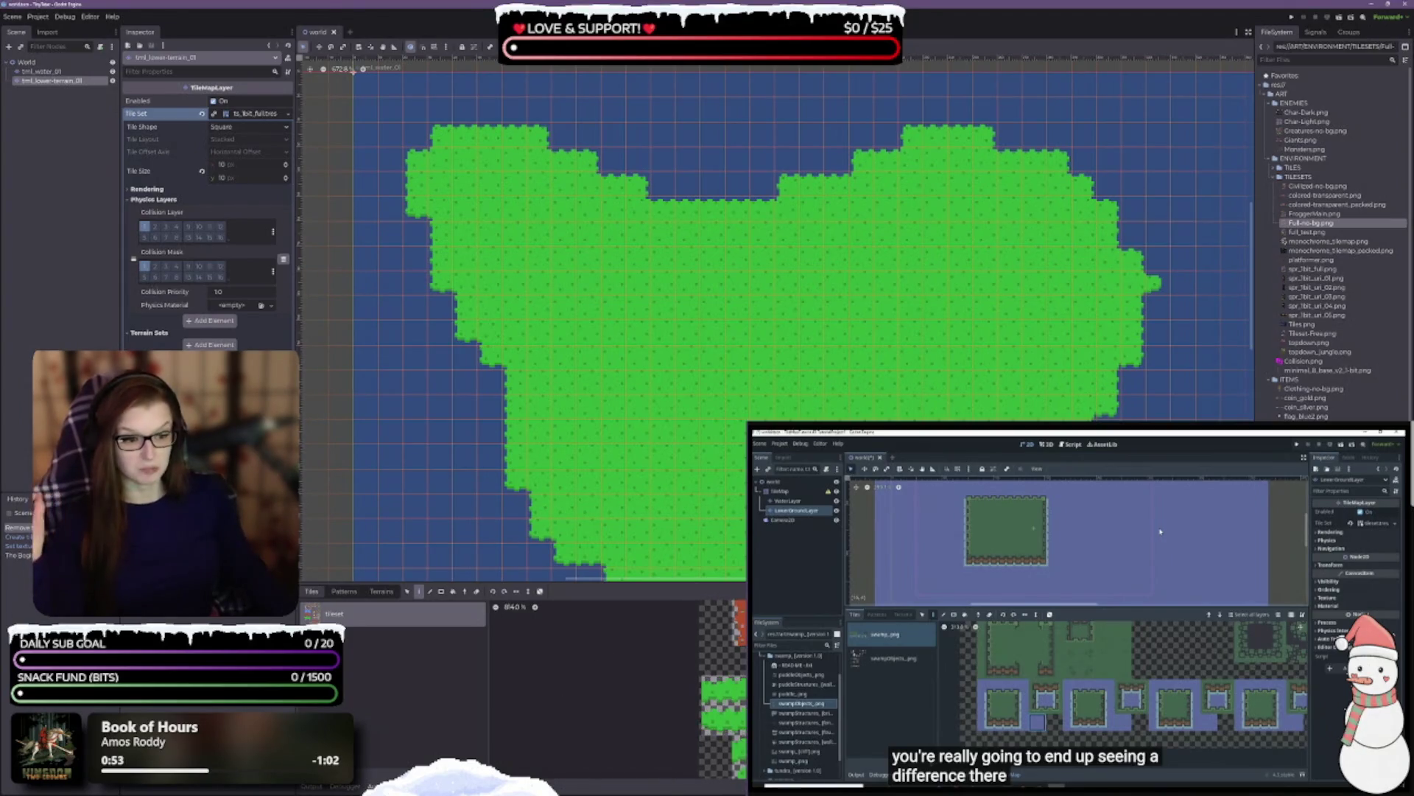
- Zoom around the heart-shaped grass island painted over the water tilemap
scroll(572, 668, "up", 3)
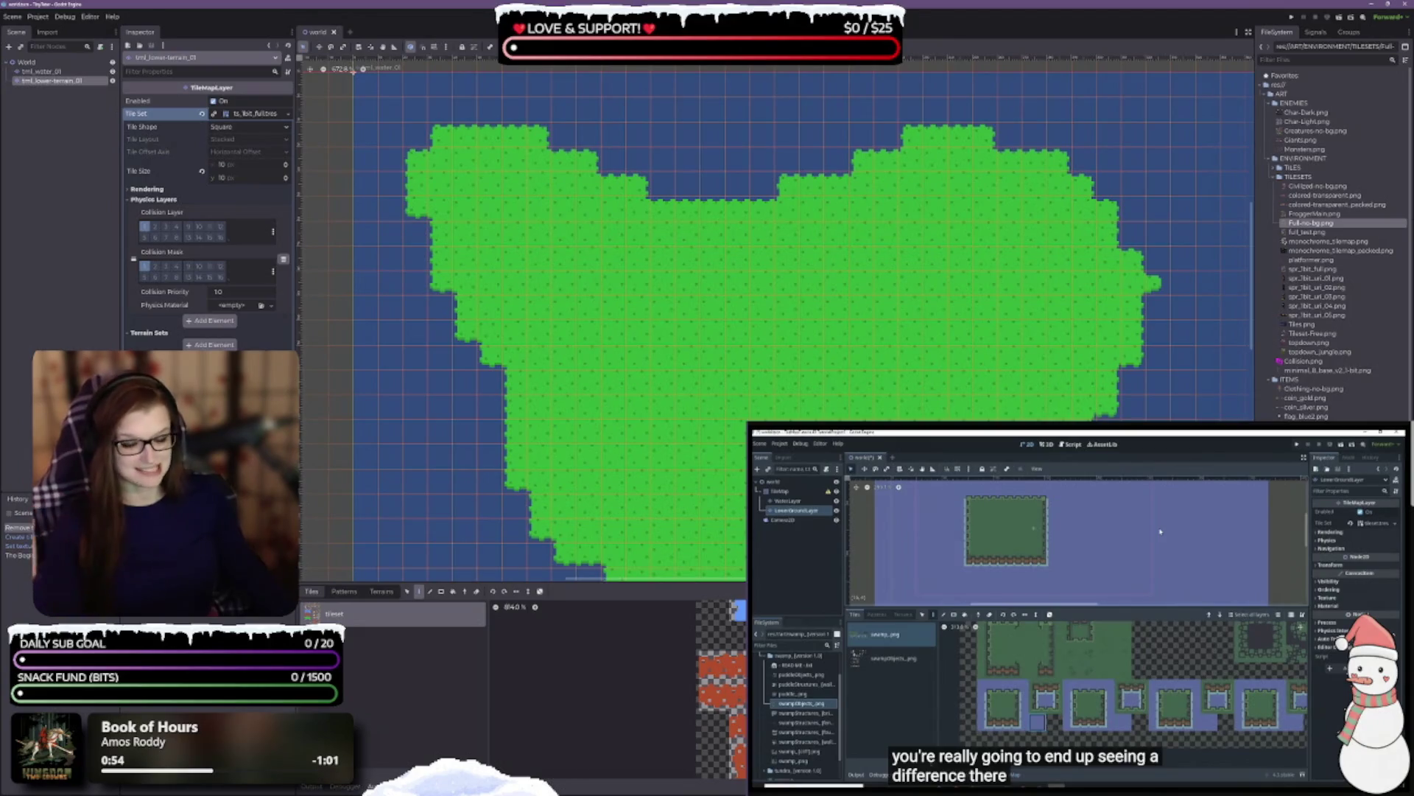
scroll(572, 667, "up", 5)
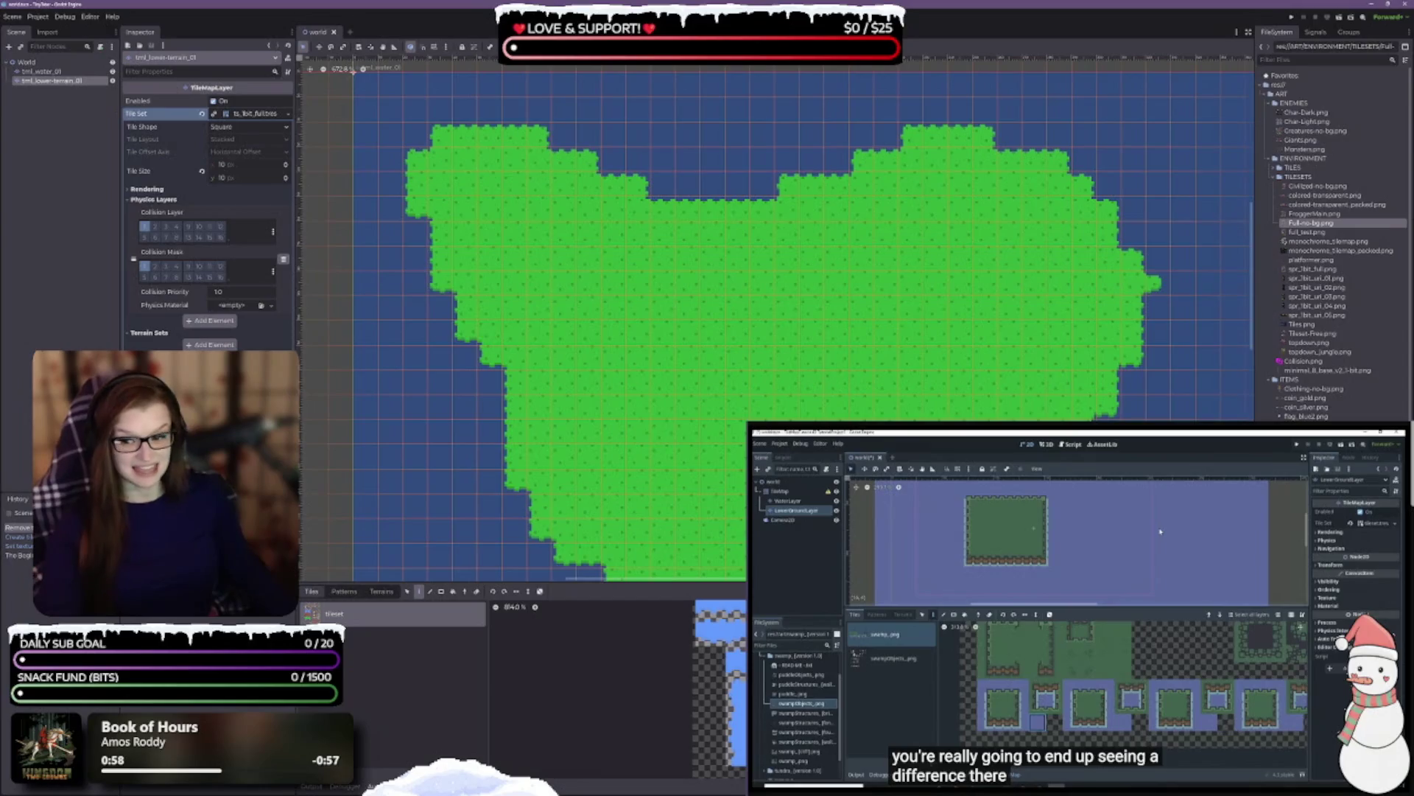
scroll(697, 690, "down", 5)
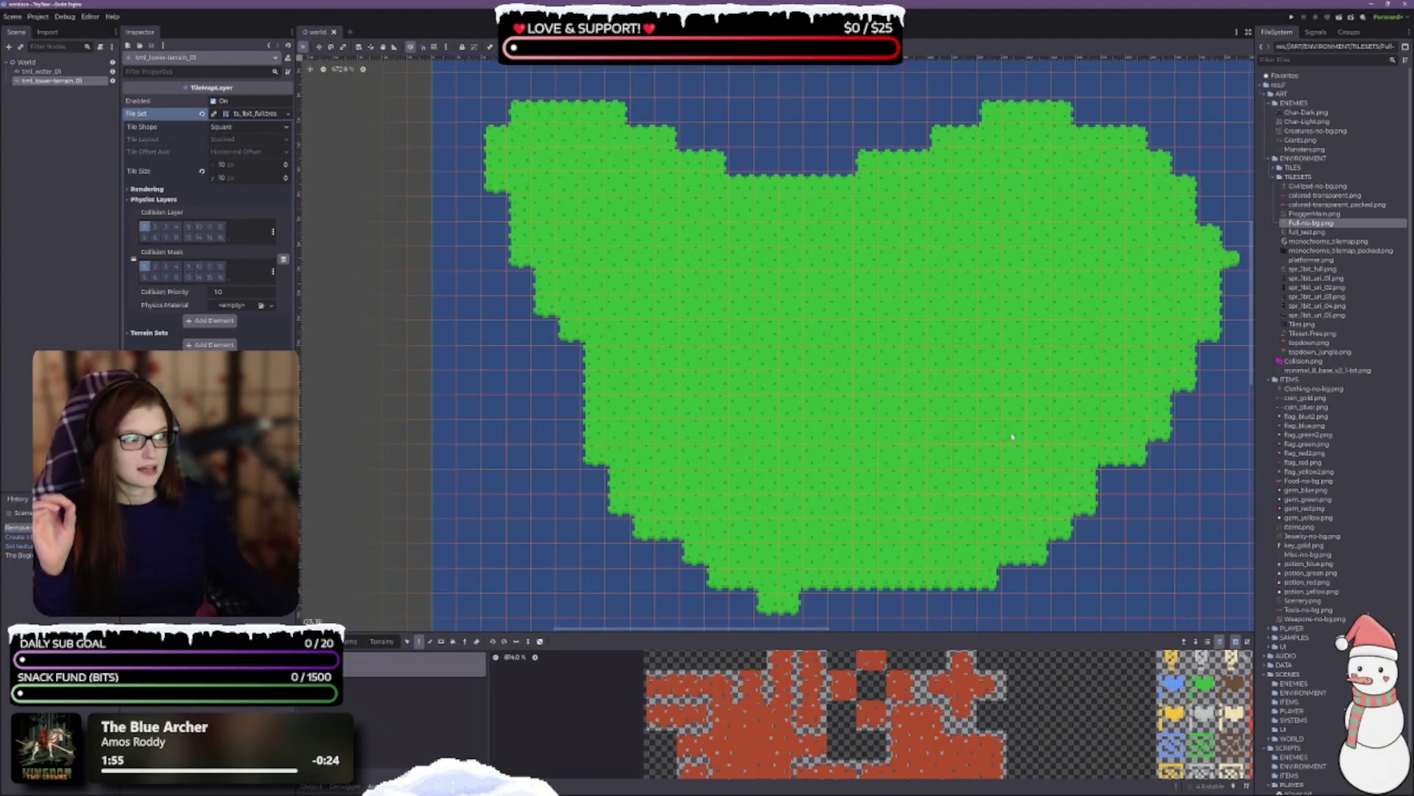
mouse_move(1326, 117)
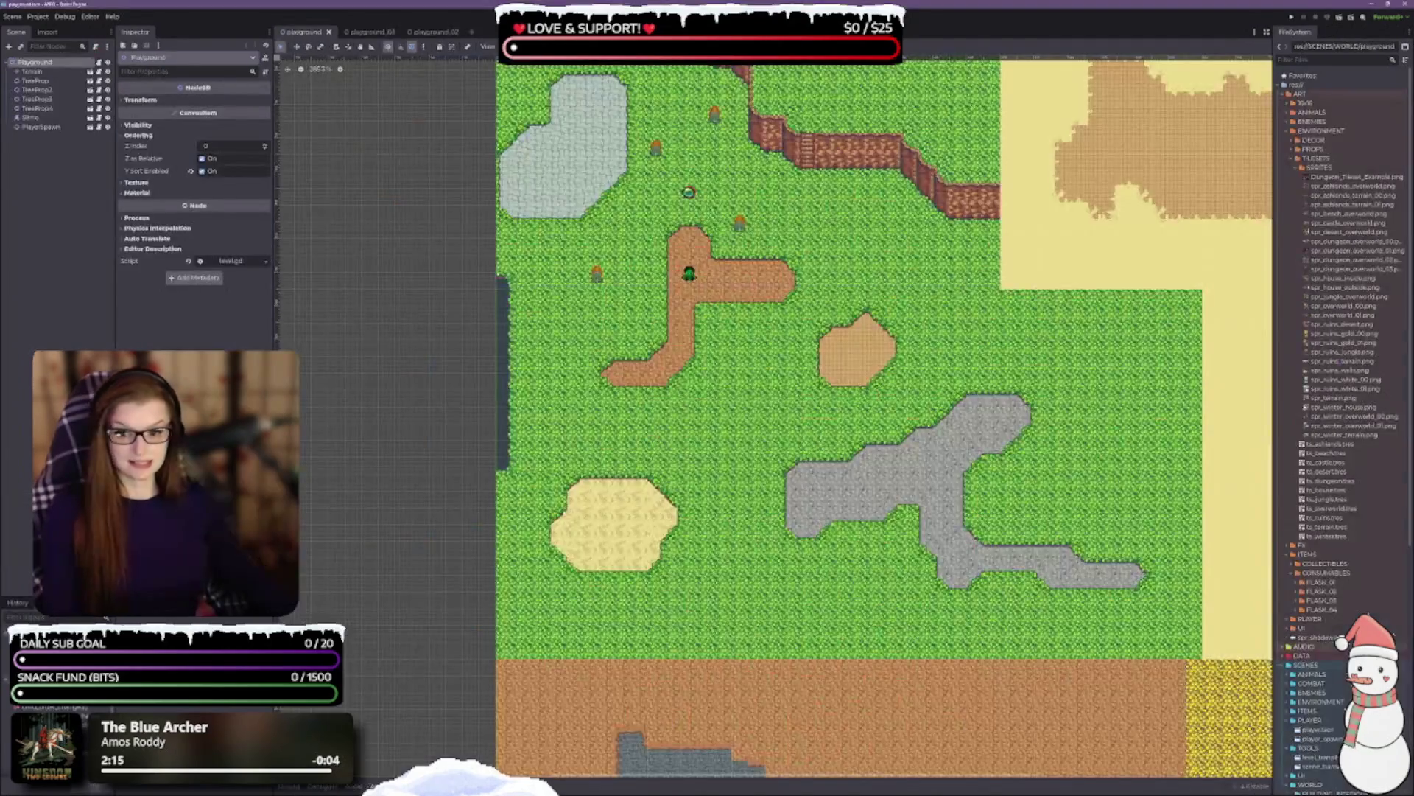
- Zoom over the playground's grass, paths and cliffs, then run the playground scene
scroll(795, 256, "up", 5)
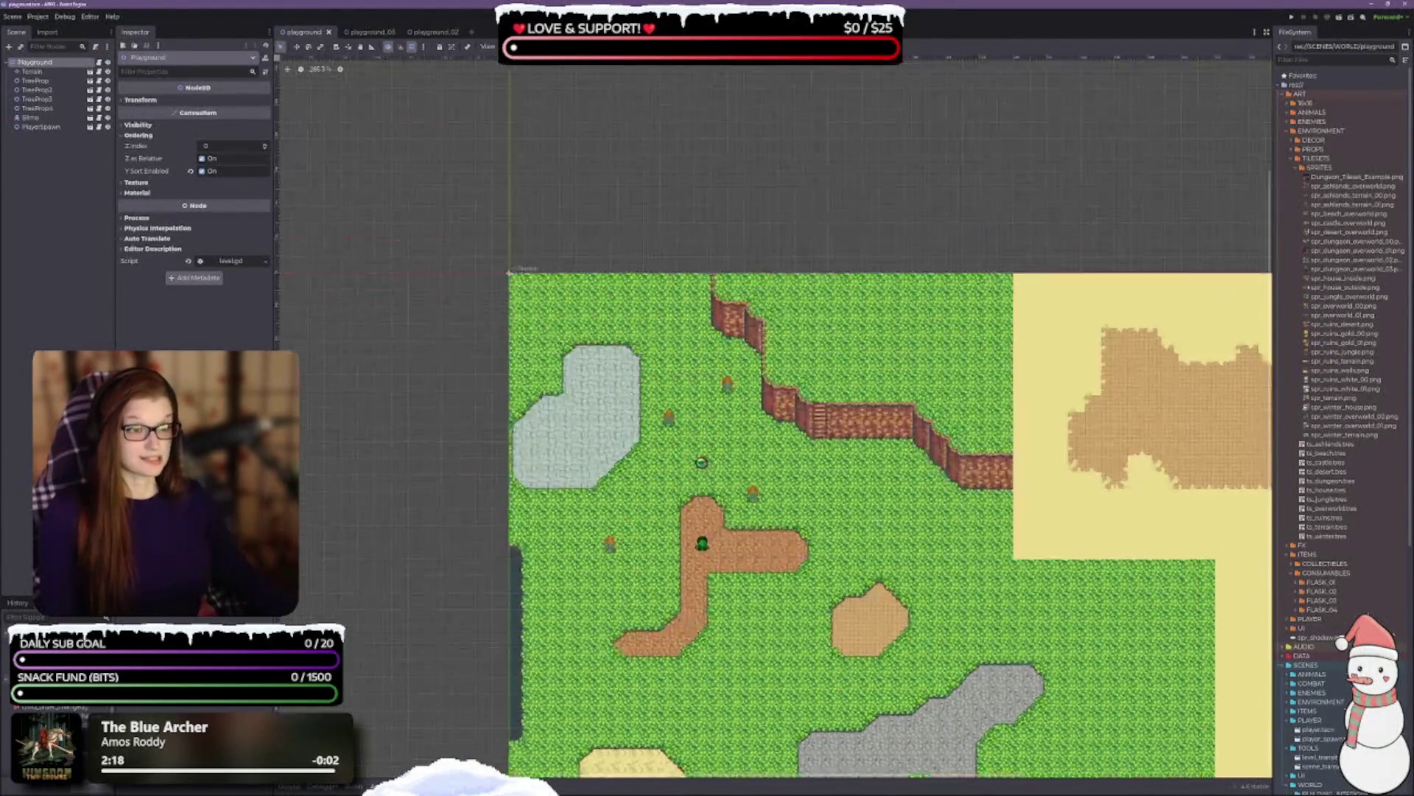
scroll(837, 293, "up", 2)
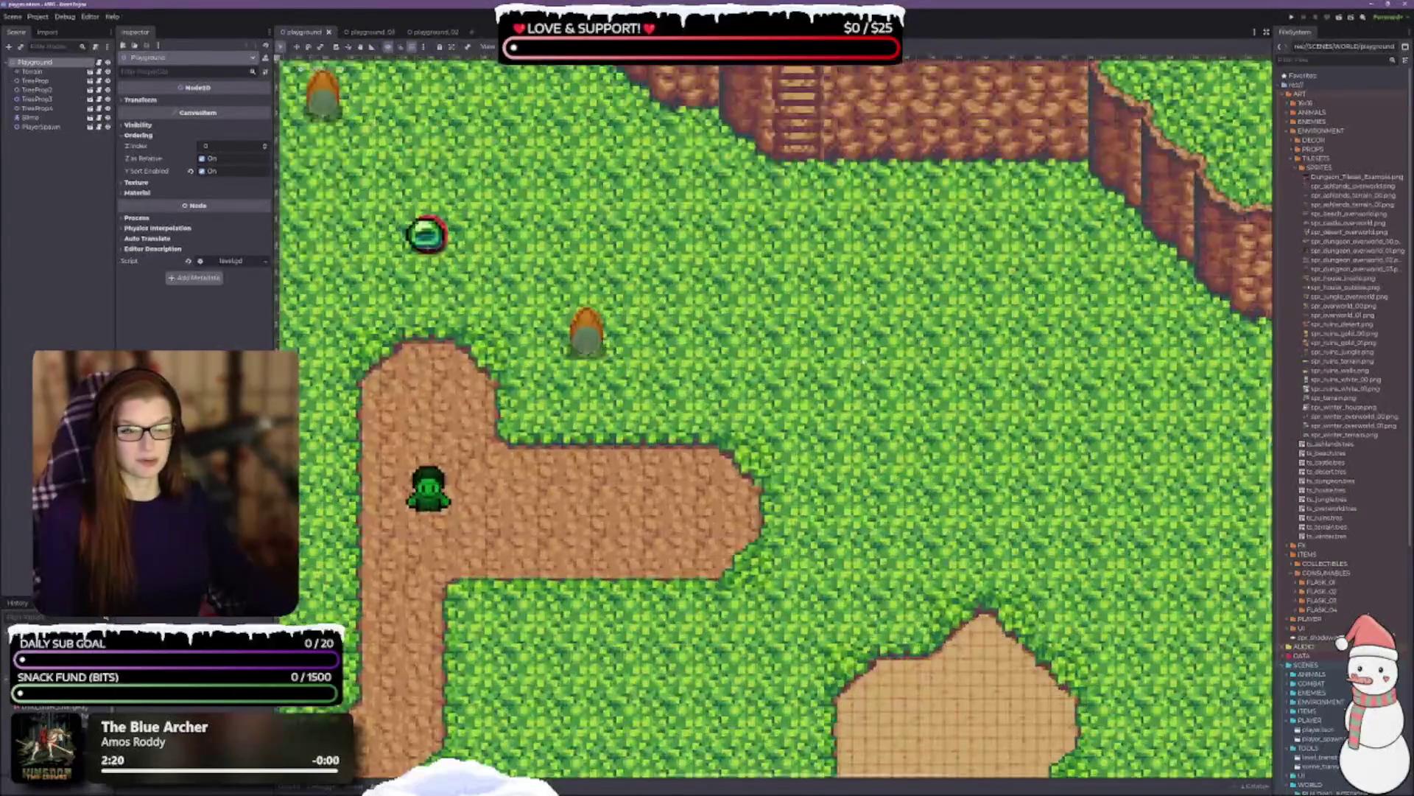
scroll(837, 293, "down", 2)
scroll(884, 369, "up", 5)
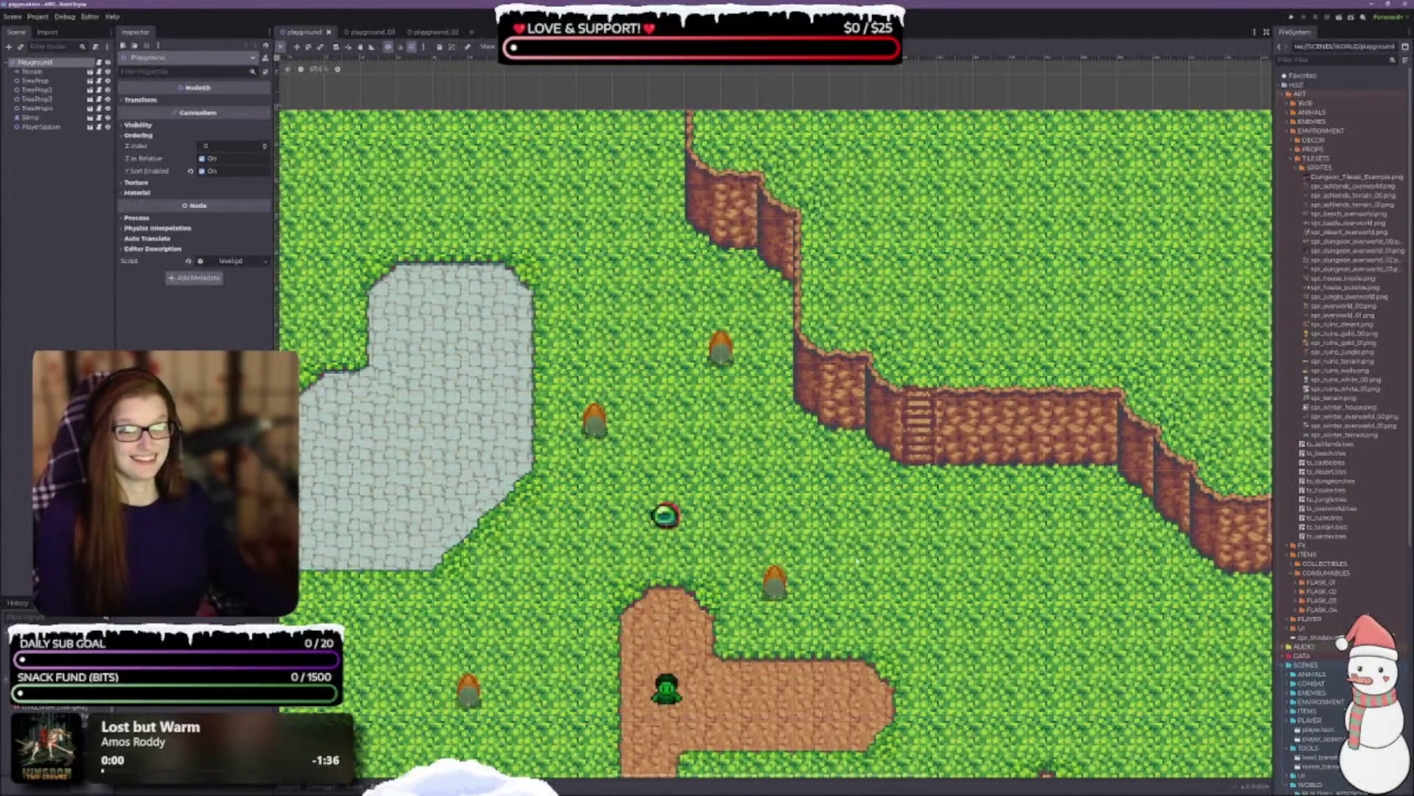
scroll(1005, 557, "down", 5)
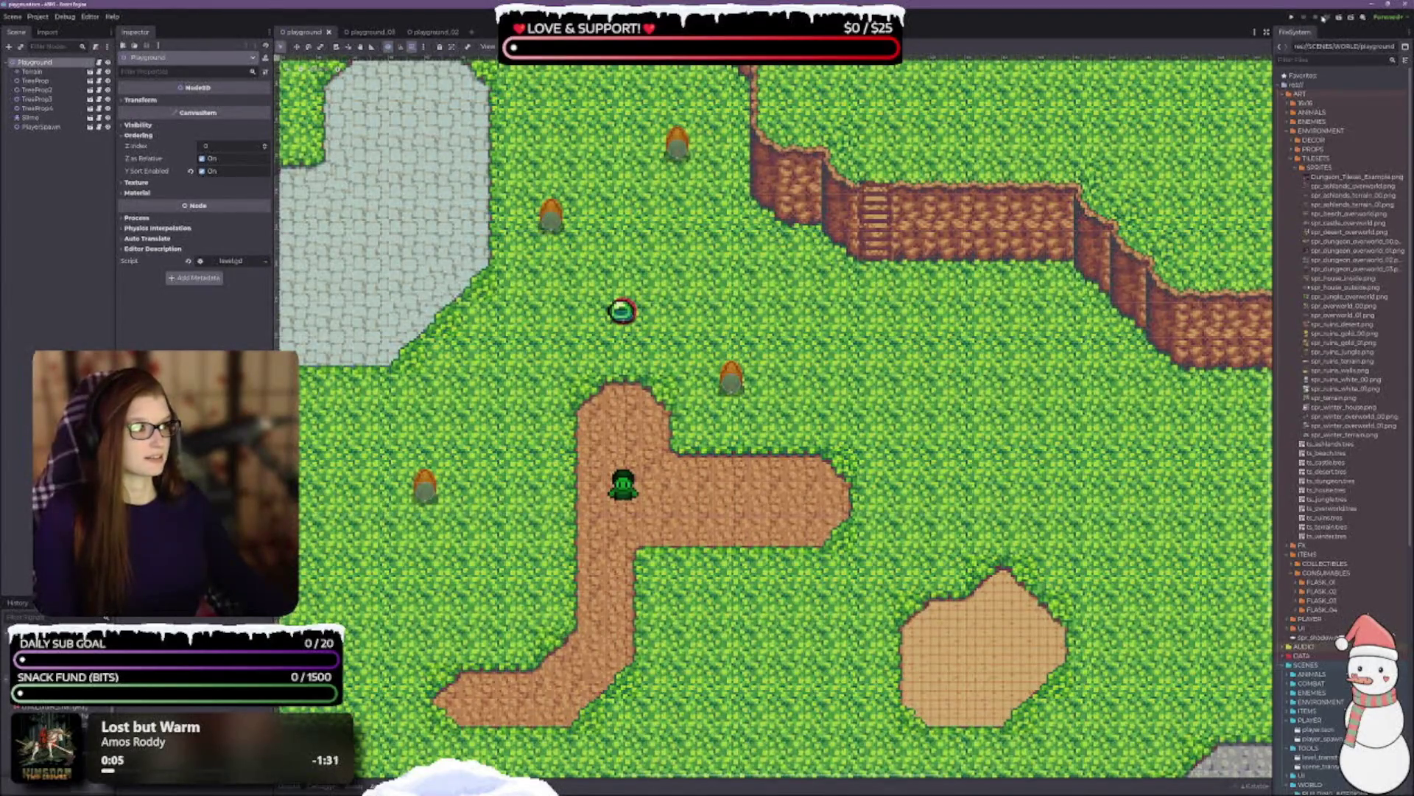
left_click(1339, 19)
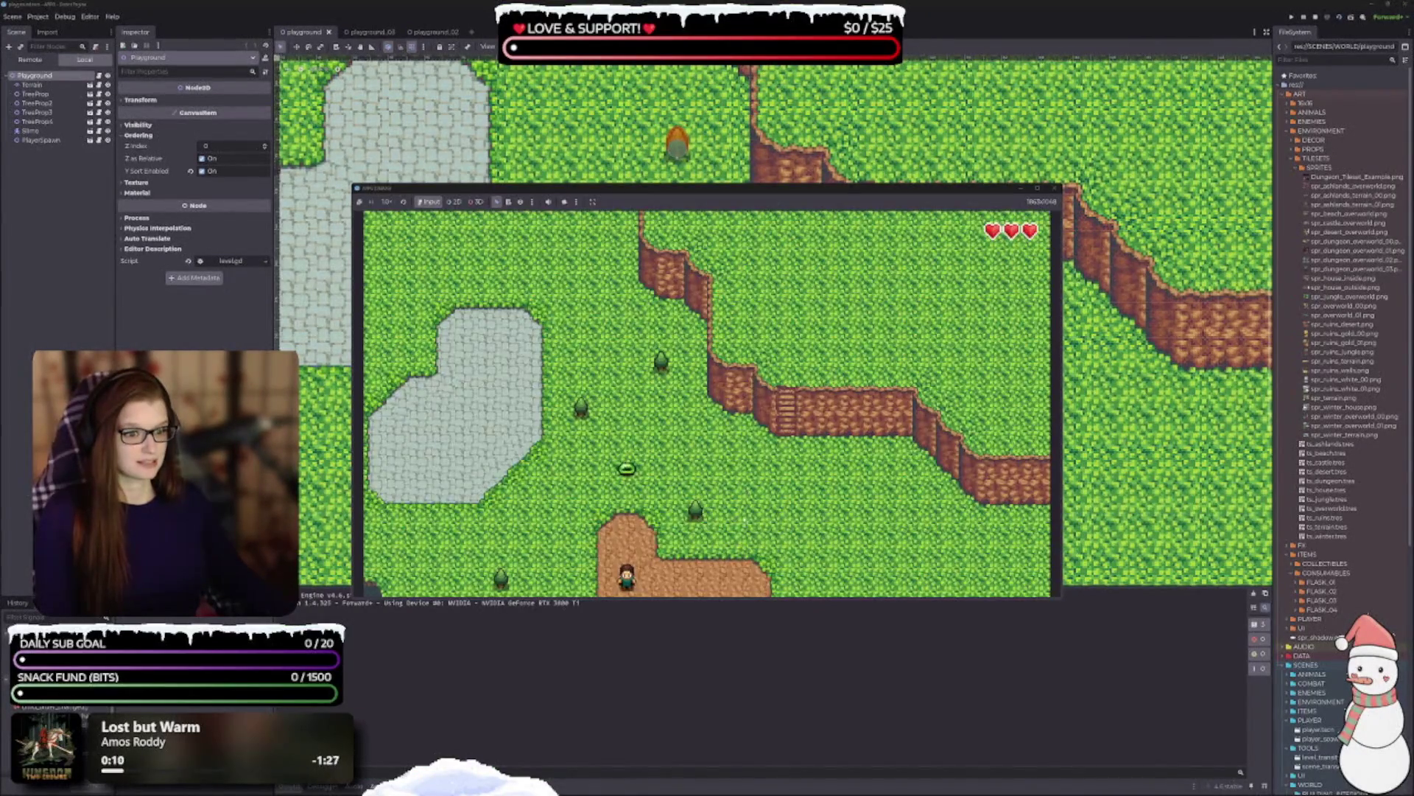
- Walk the player onto the dirt path and past the slime
key("Right")
key("Up")
key("Left")
key("Up")
key("Right")
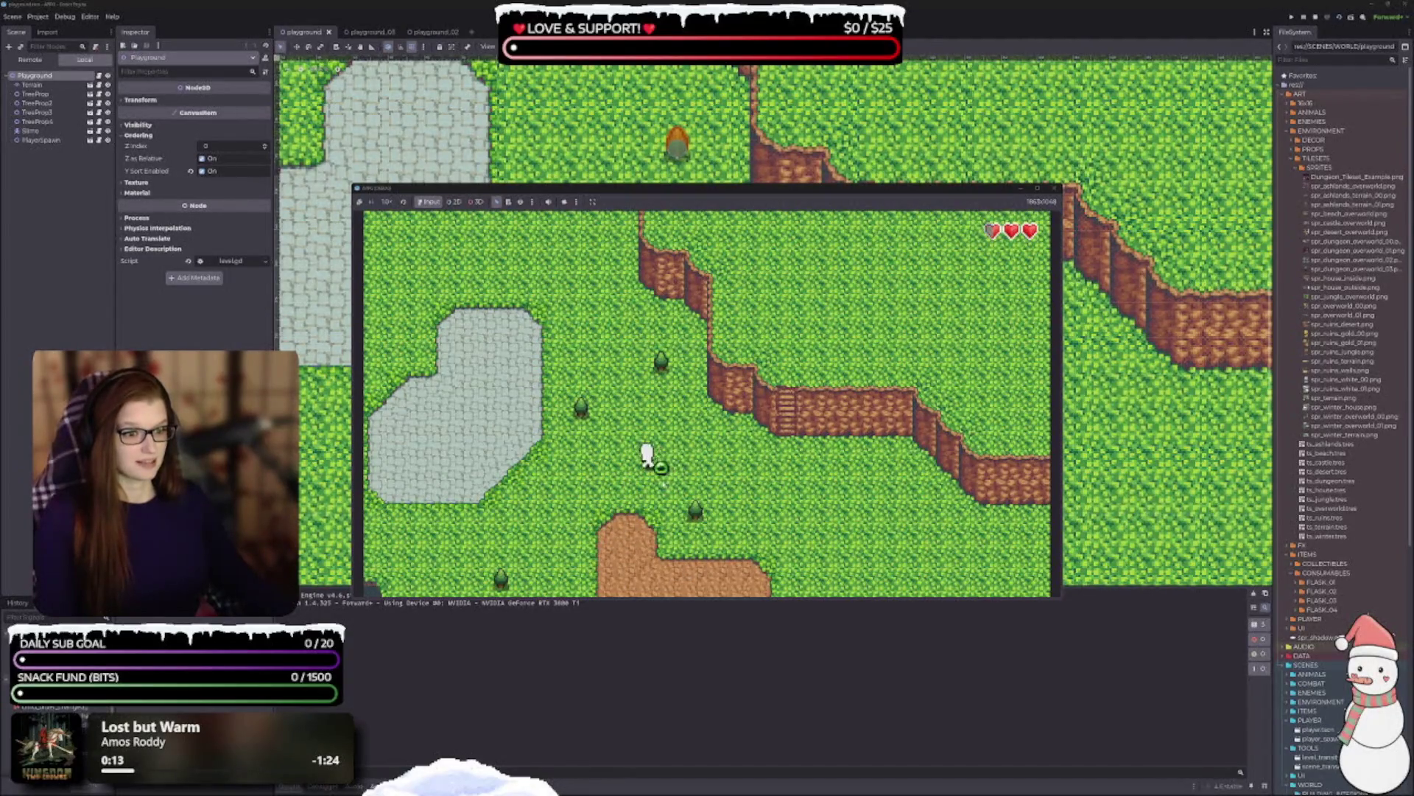
key("Left")
key("Right")
- Walk the player down into the next area, then into the desert areas
key("Down")
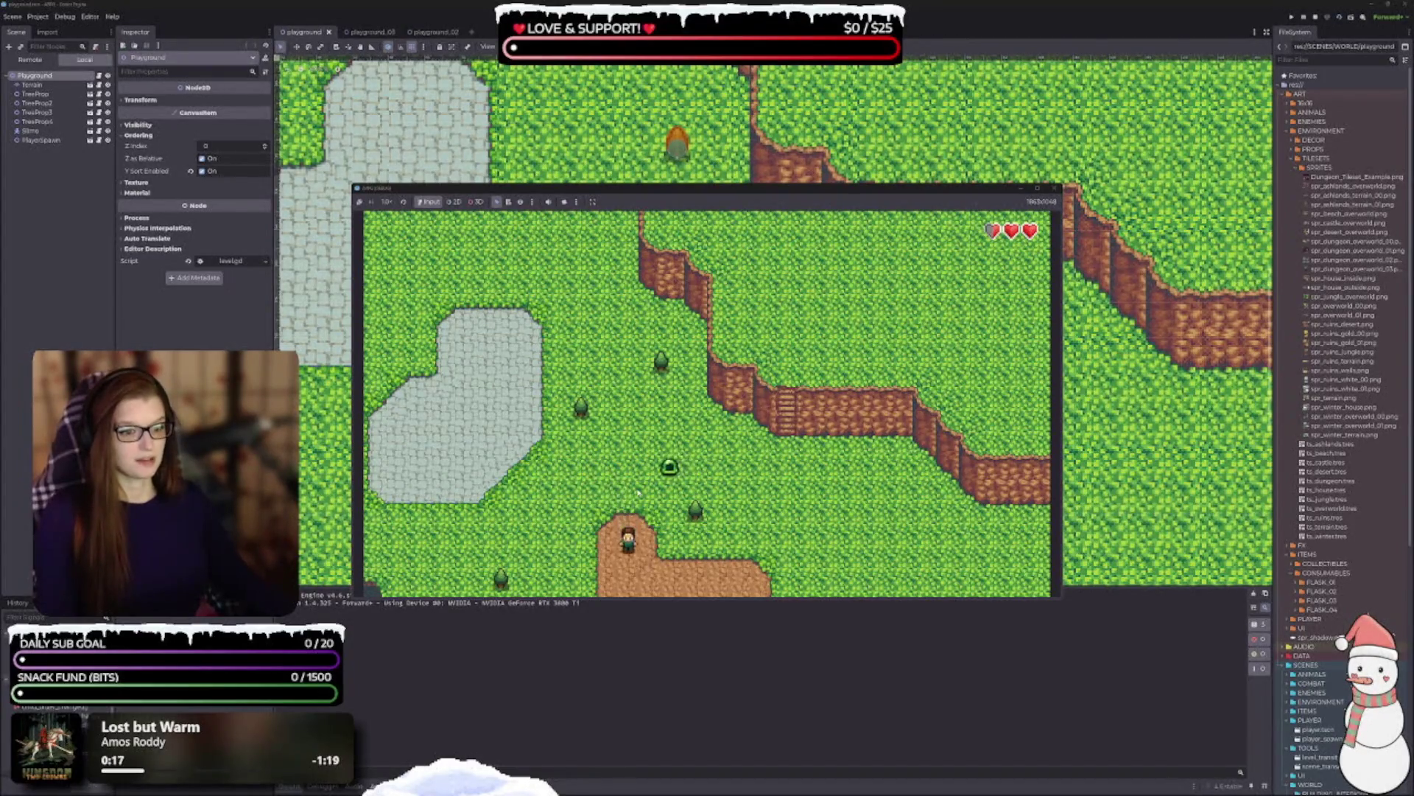
key("Down+Right")
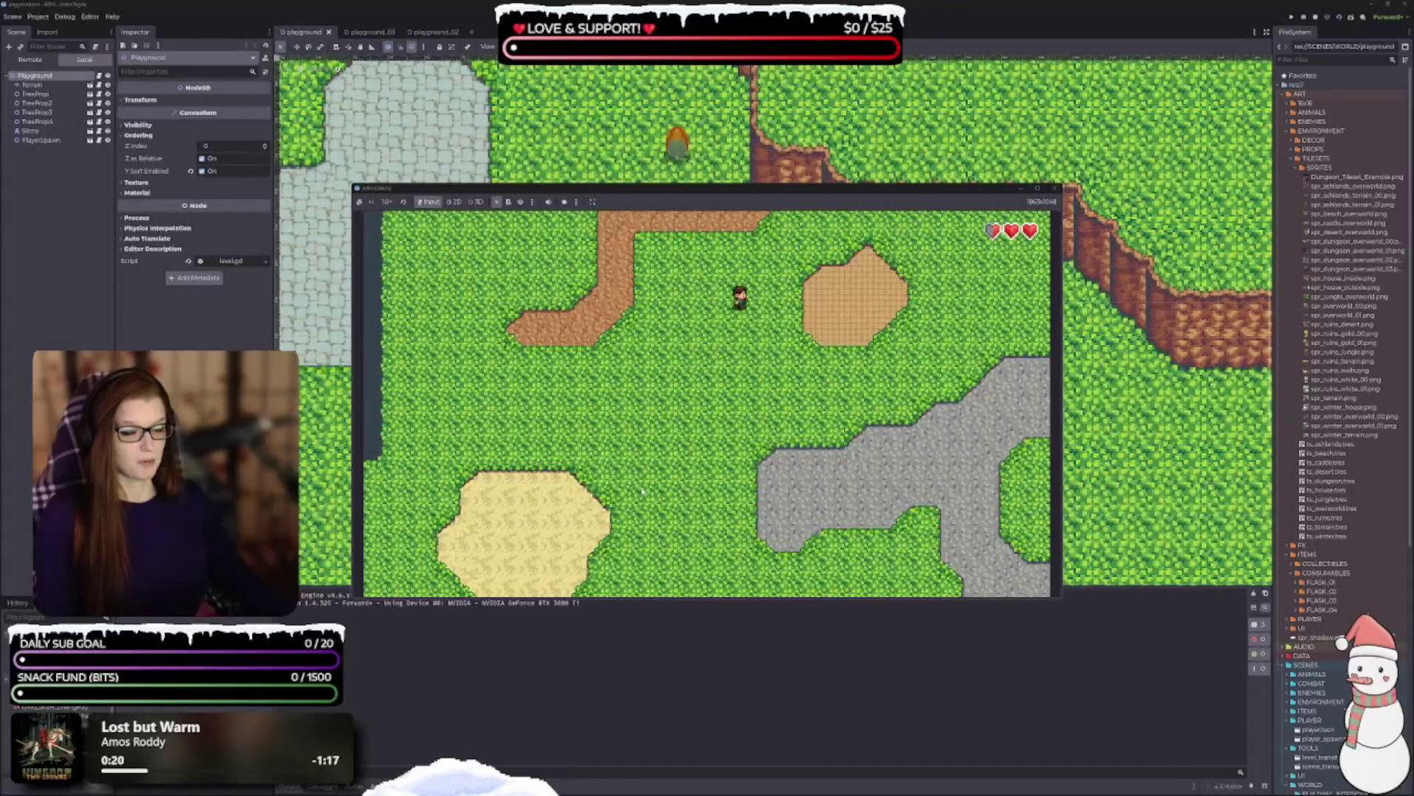
key("Right")
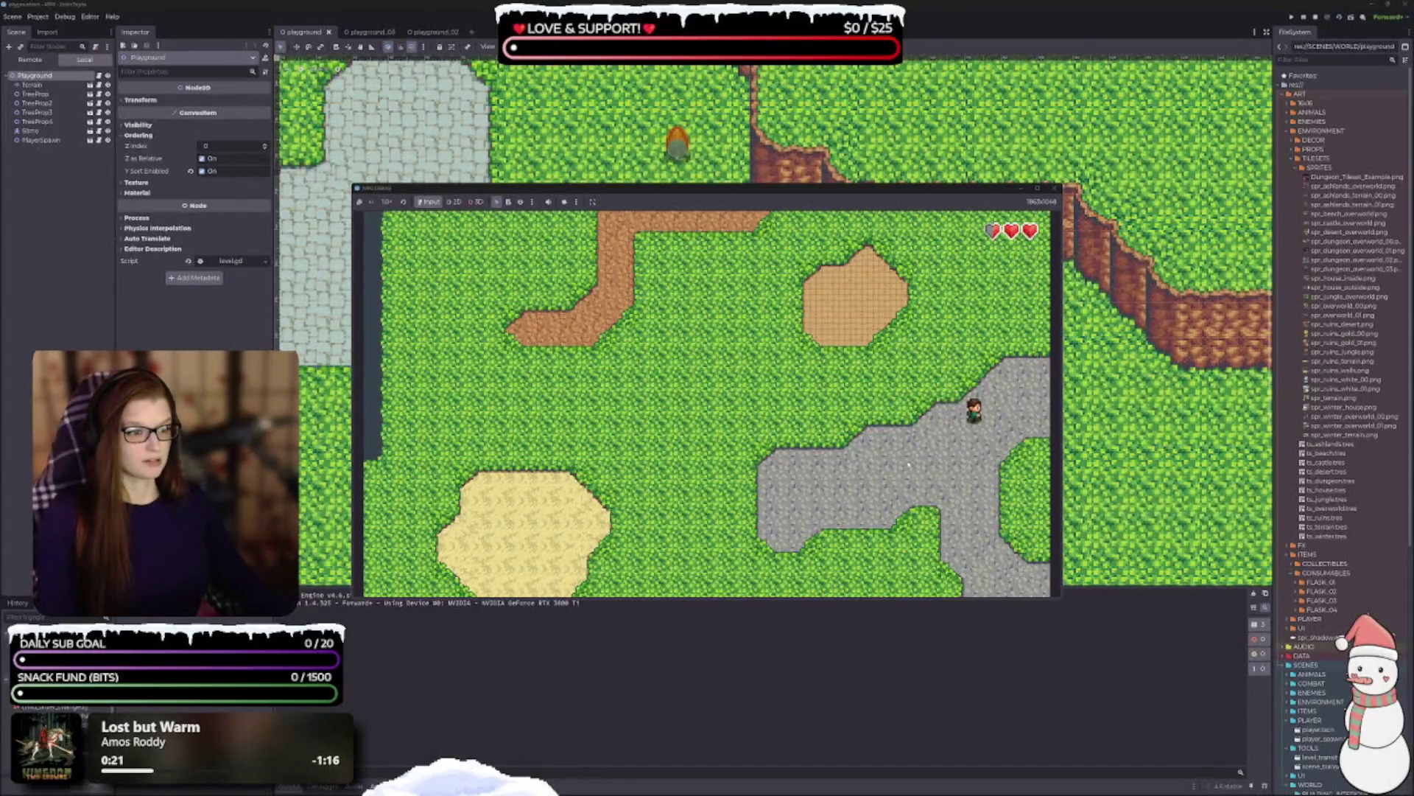
key("Up+Right")
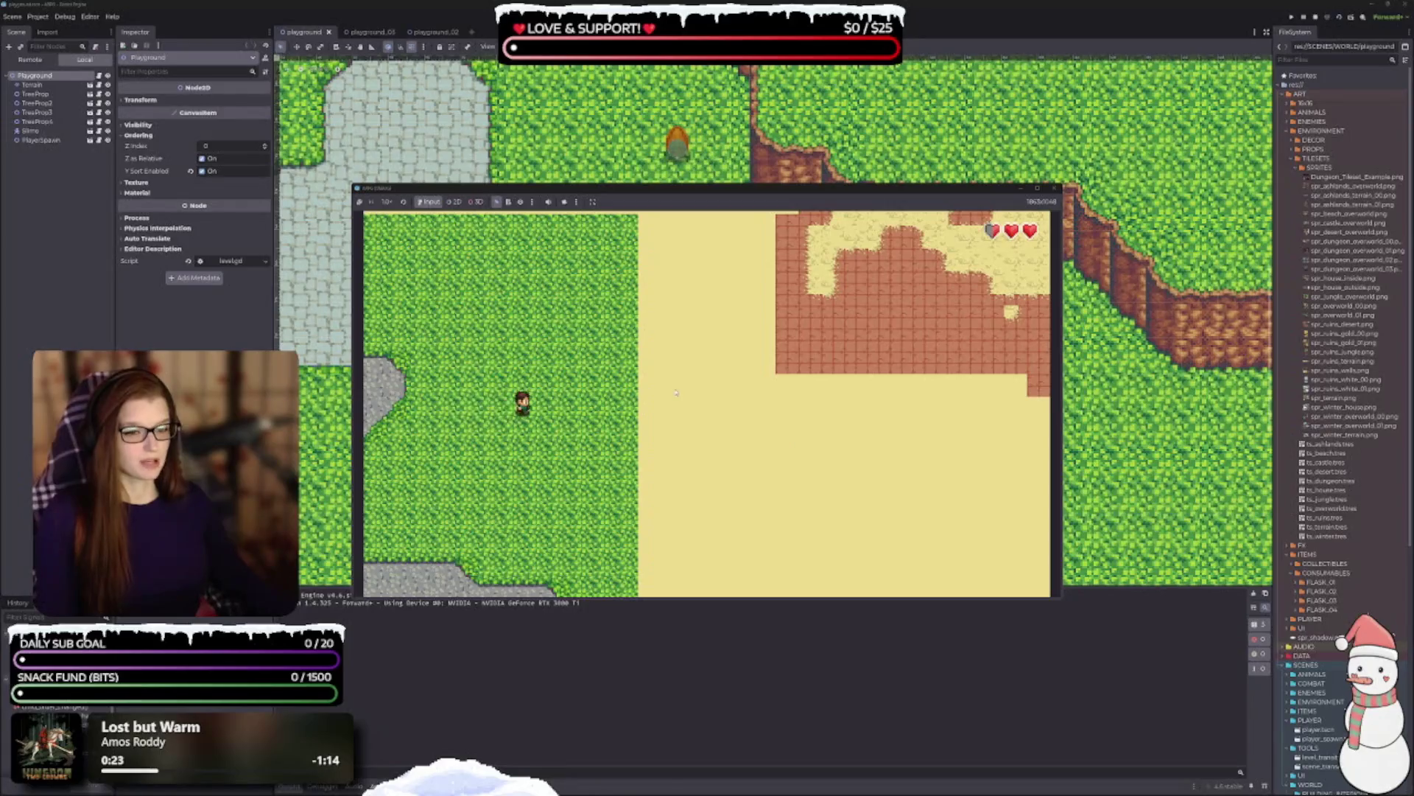
key("Up+Left")
key("Up")
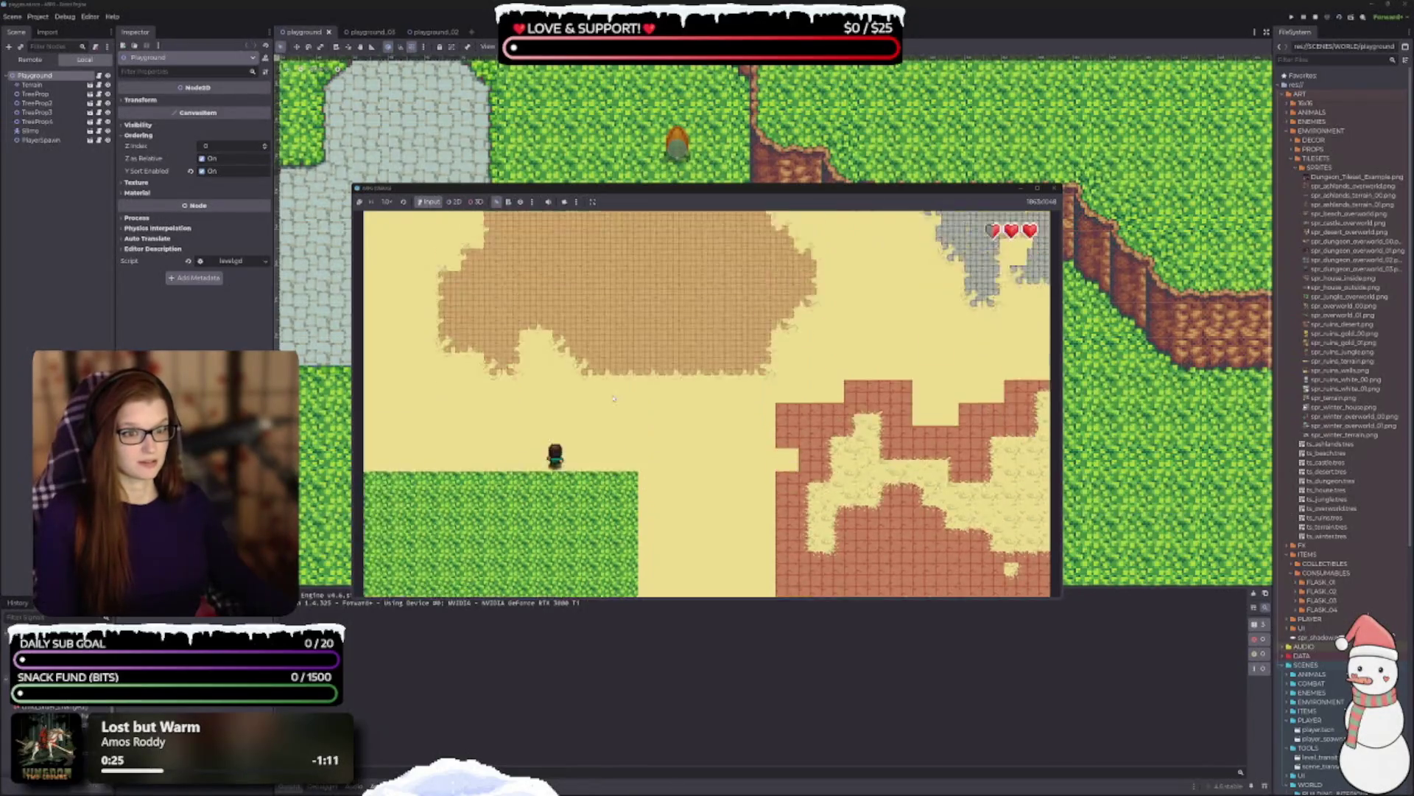
key("Right")
- Walk the player right into the next area and down into the brick area
key("Up+Right")
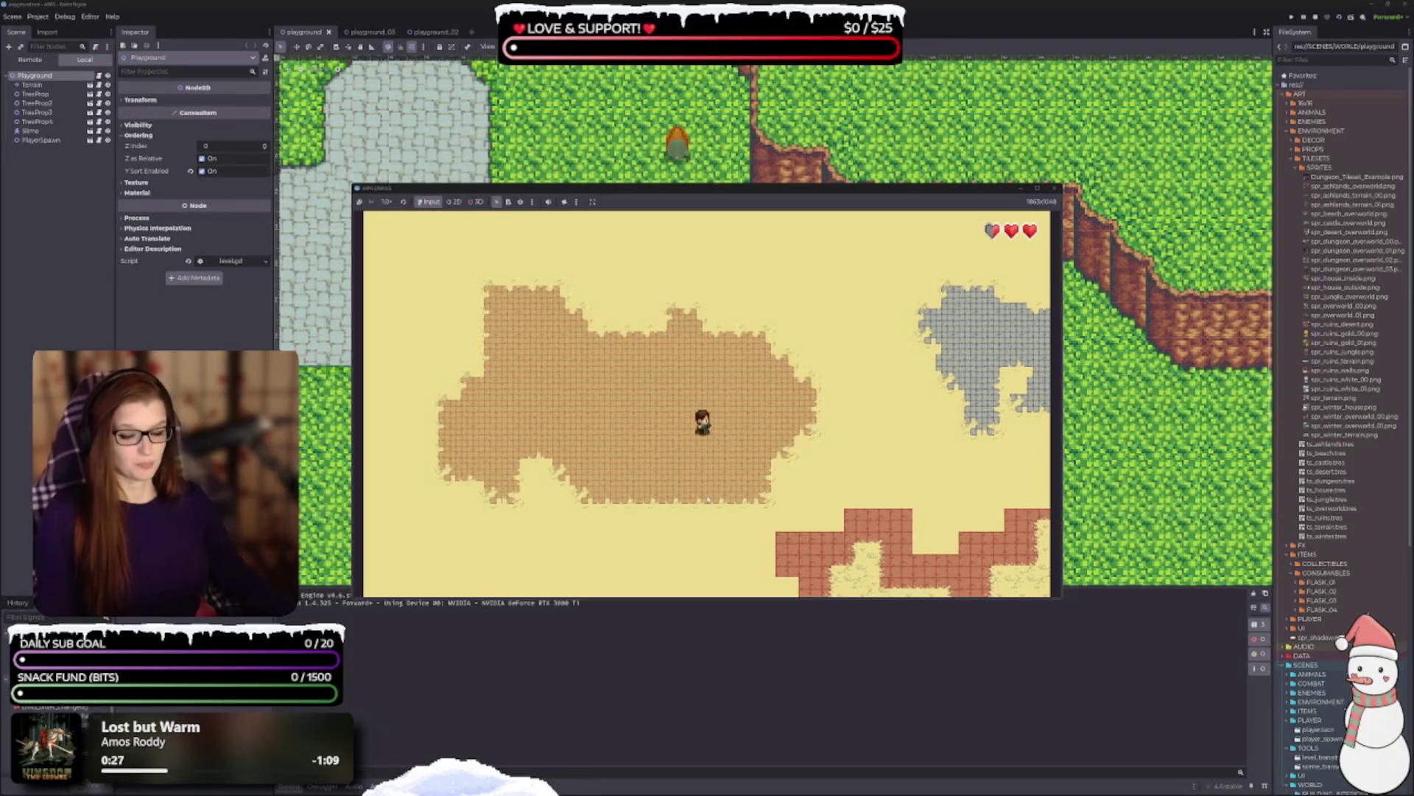
key("Right")
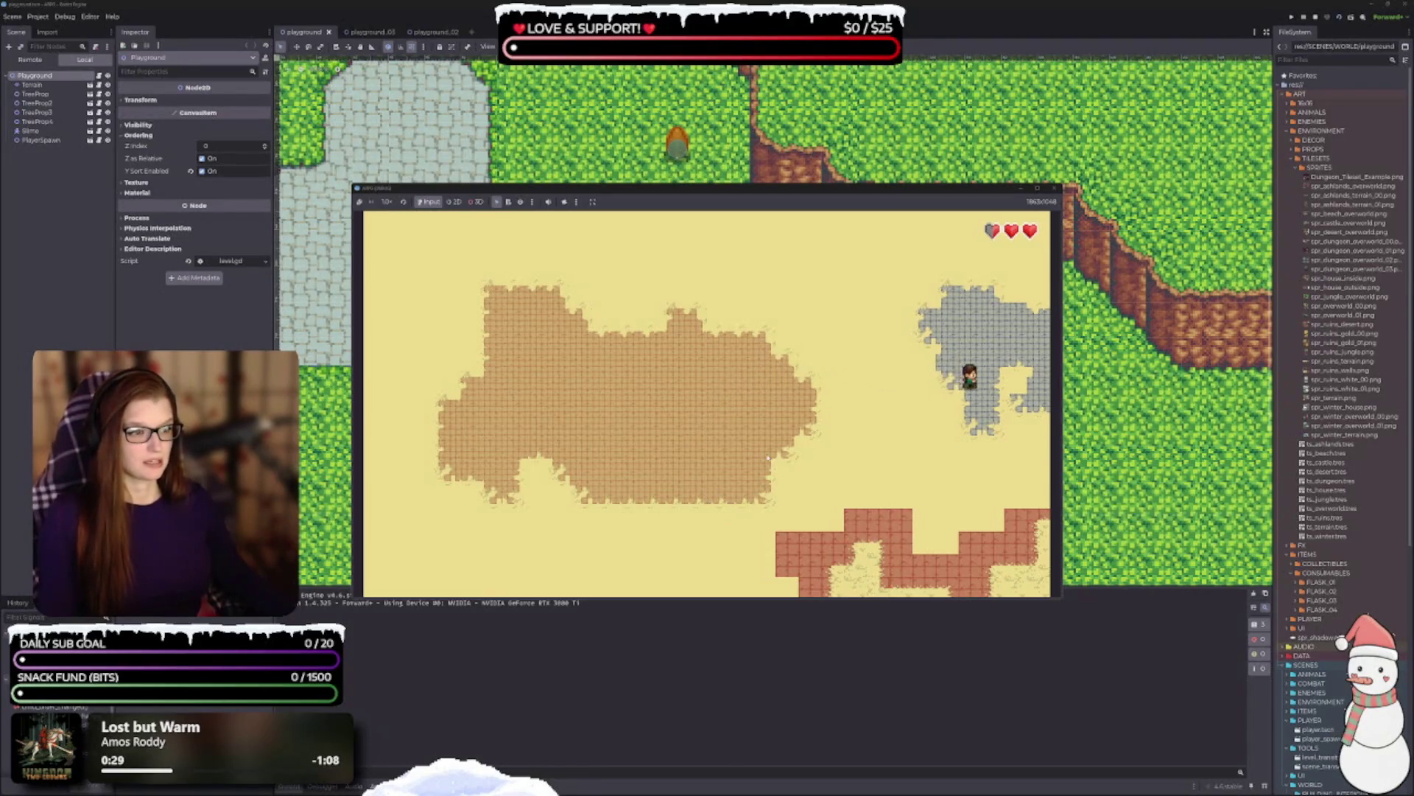
key("Down")
key("Down+Right")
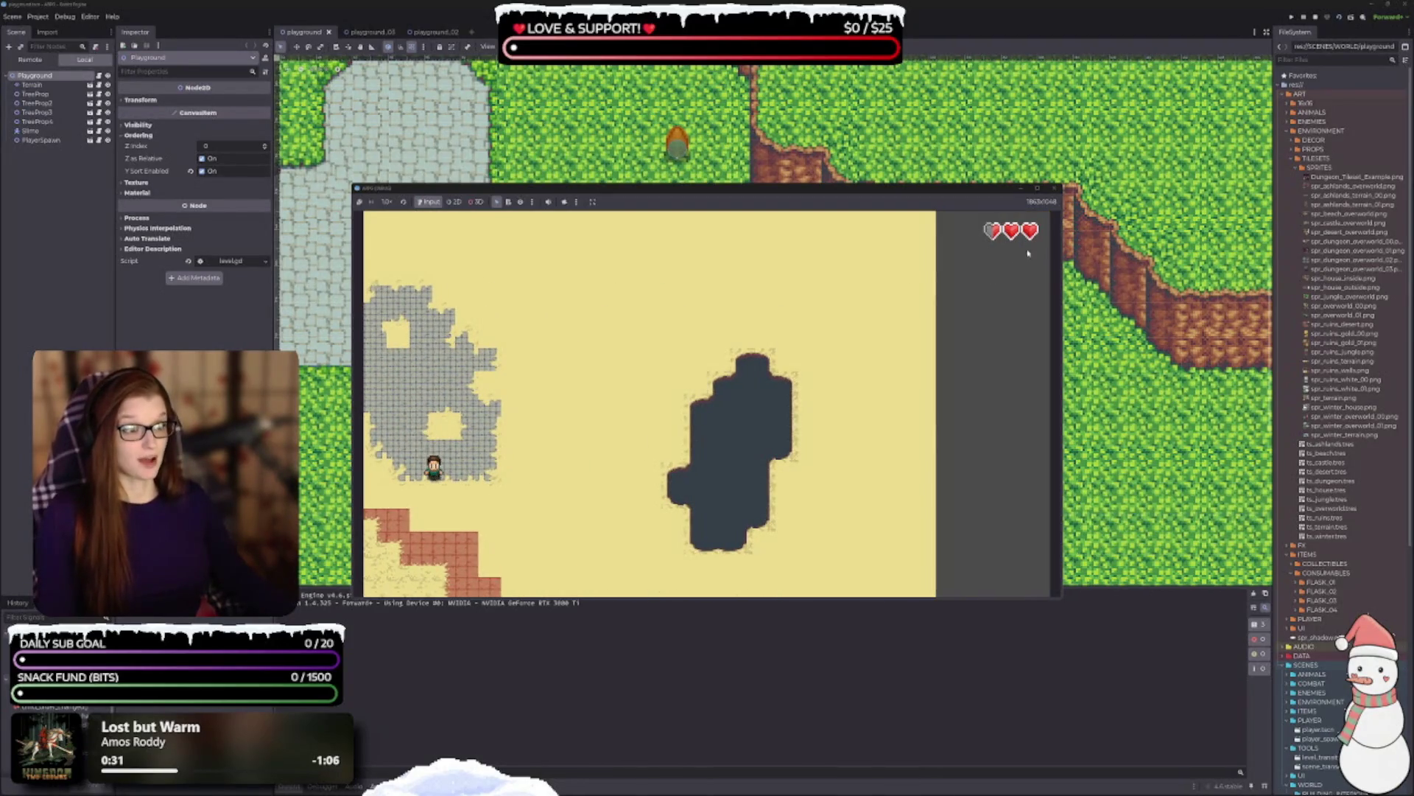
key("Down")
- Walk the player left across the grass through several neighbouring areas
key("Down+Left")
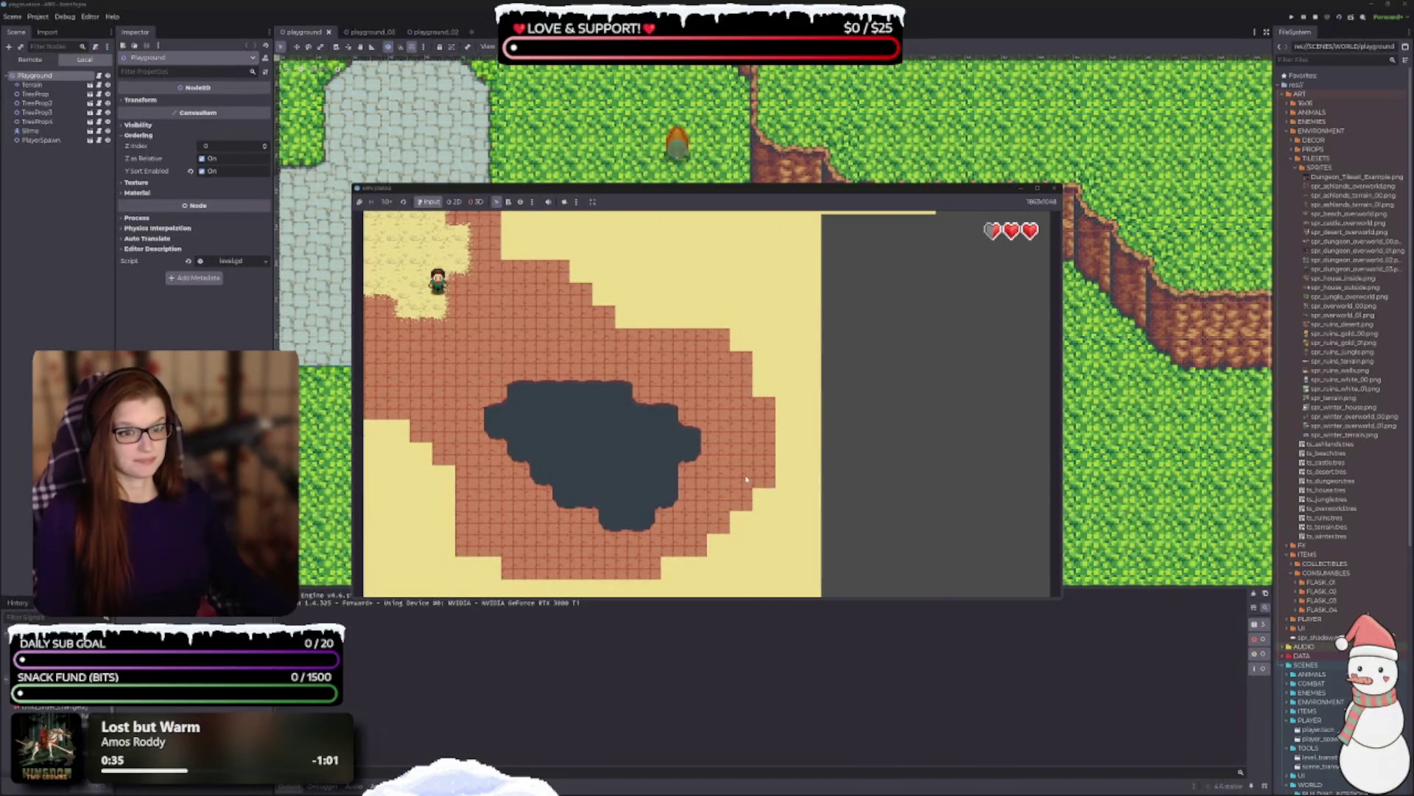
key("Left")
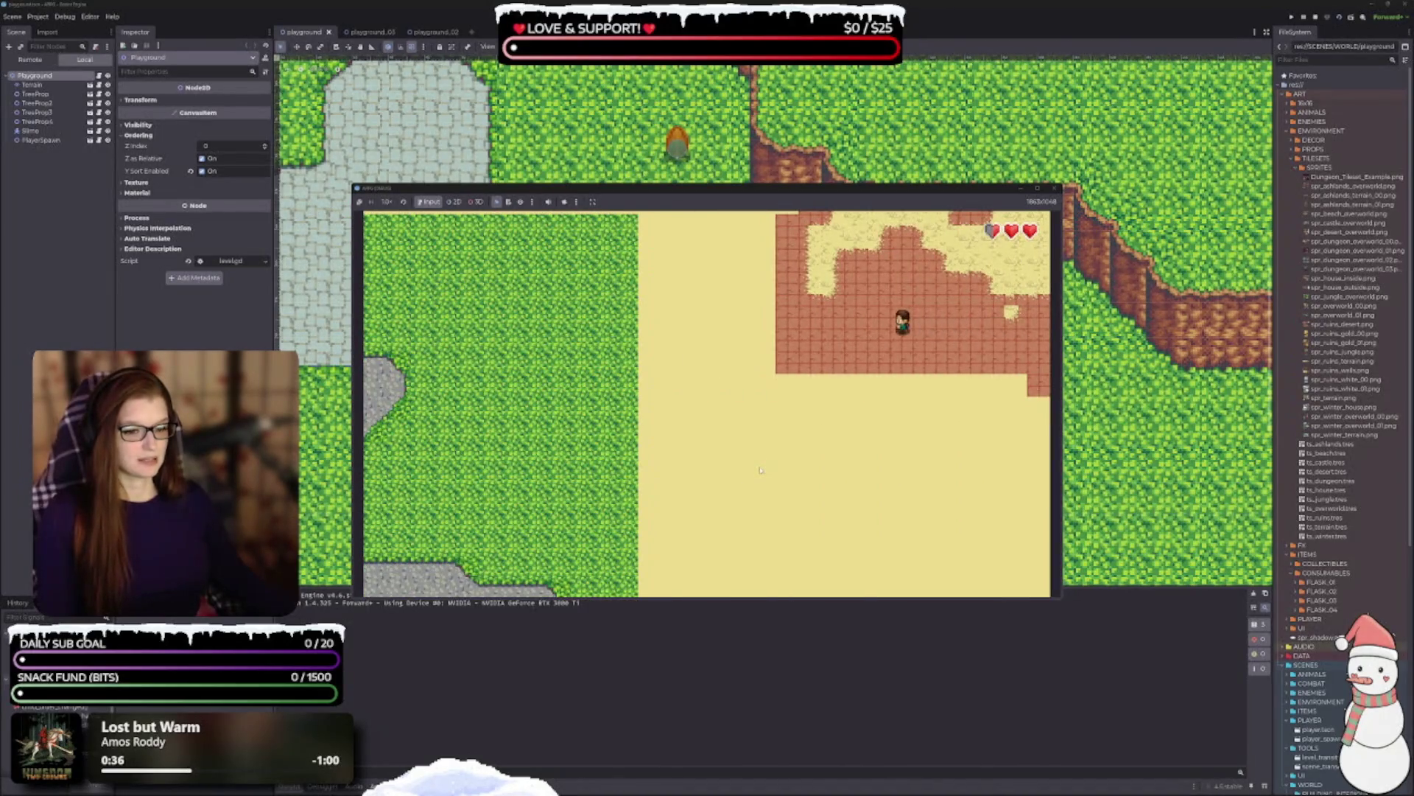
key("Left")
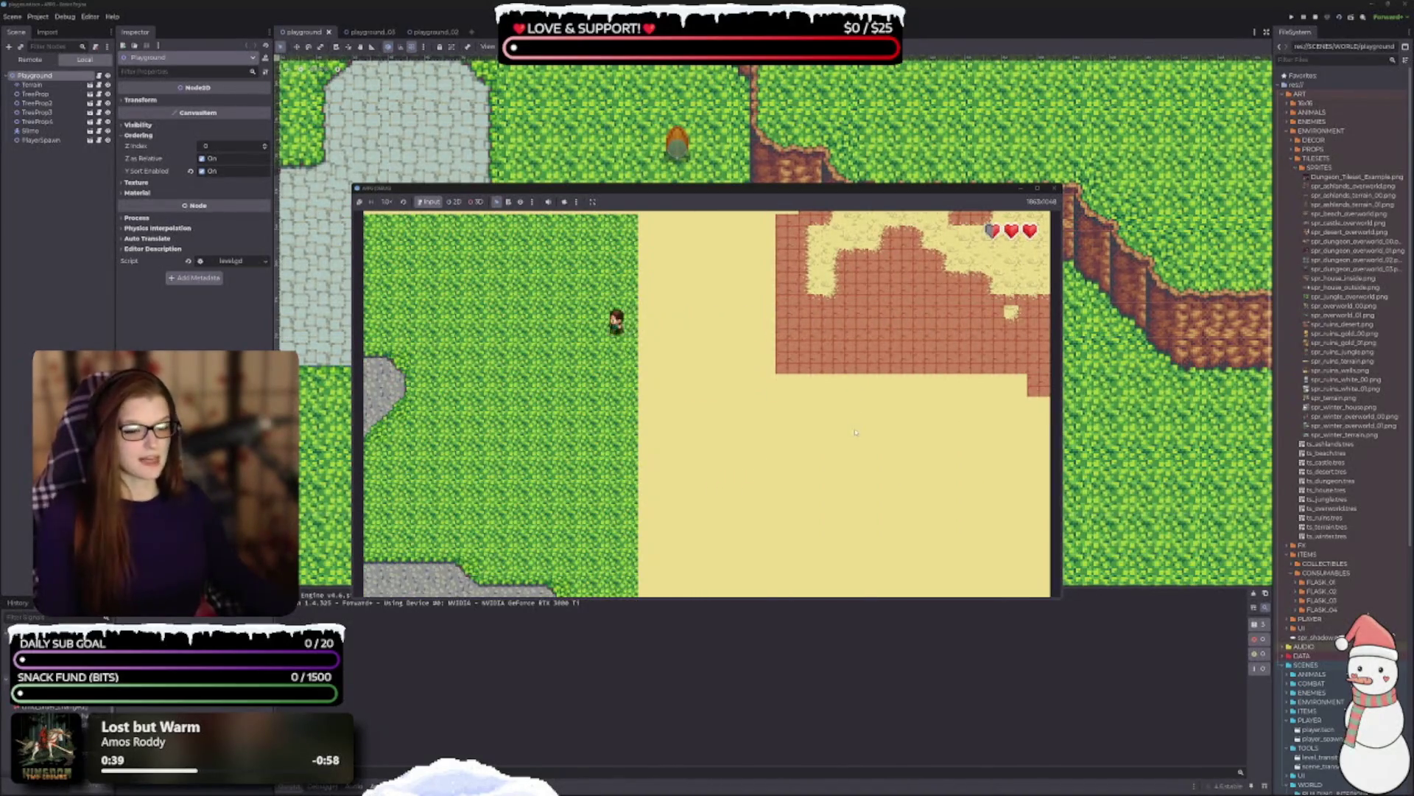
key("Left")
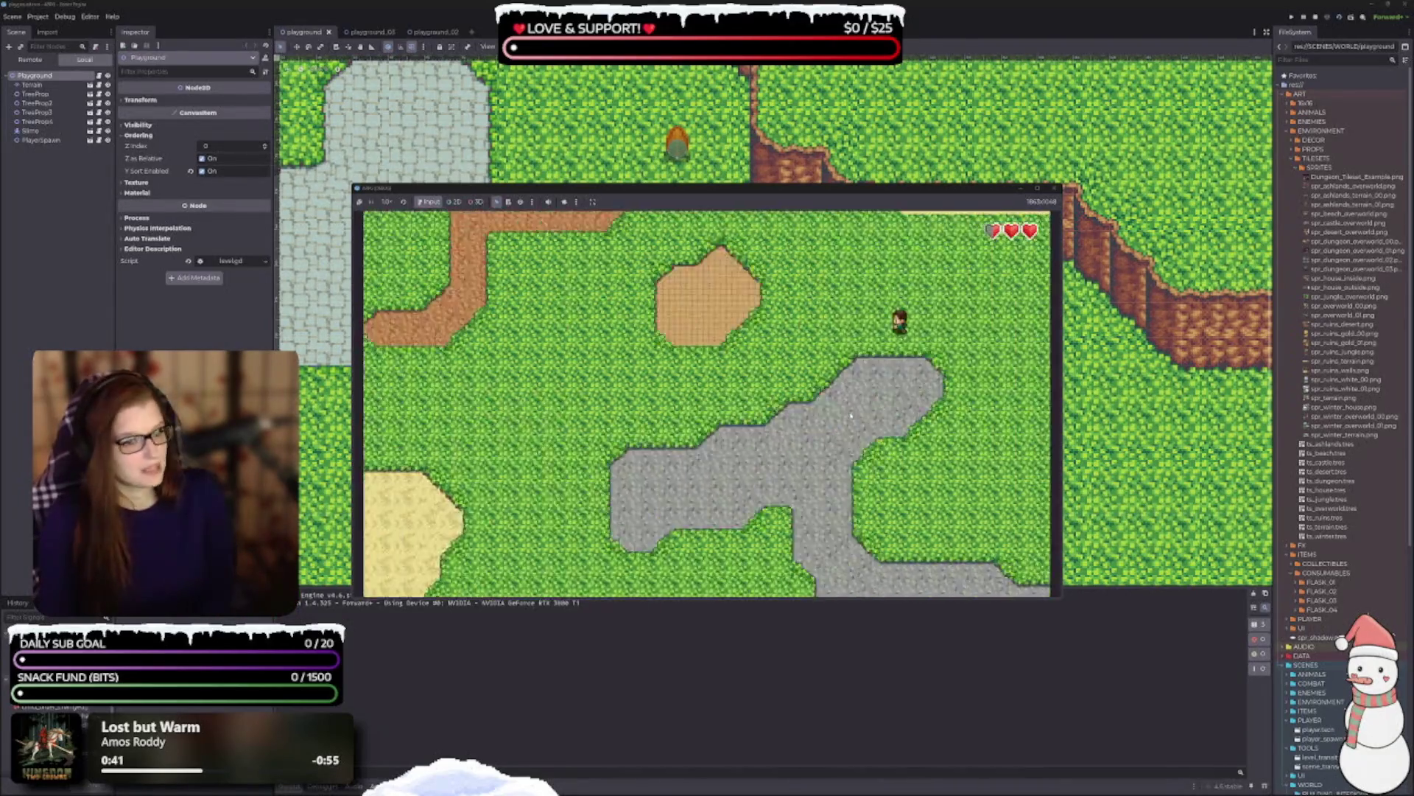
key("Left")
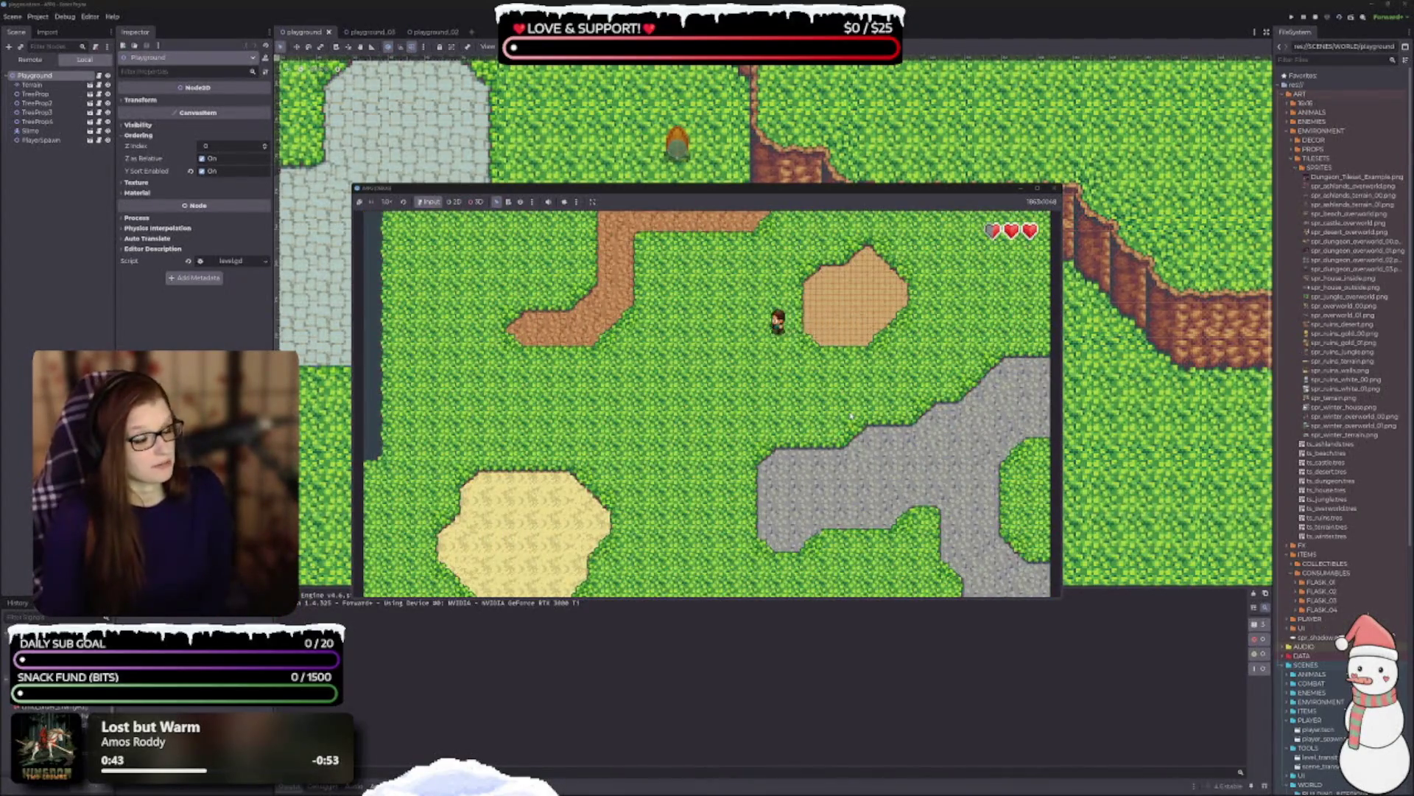
key("Up")
key("Up")
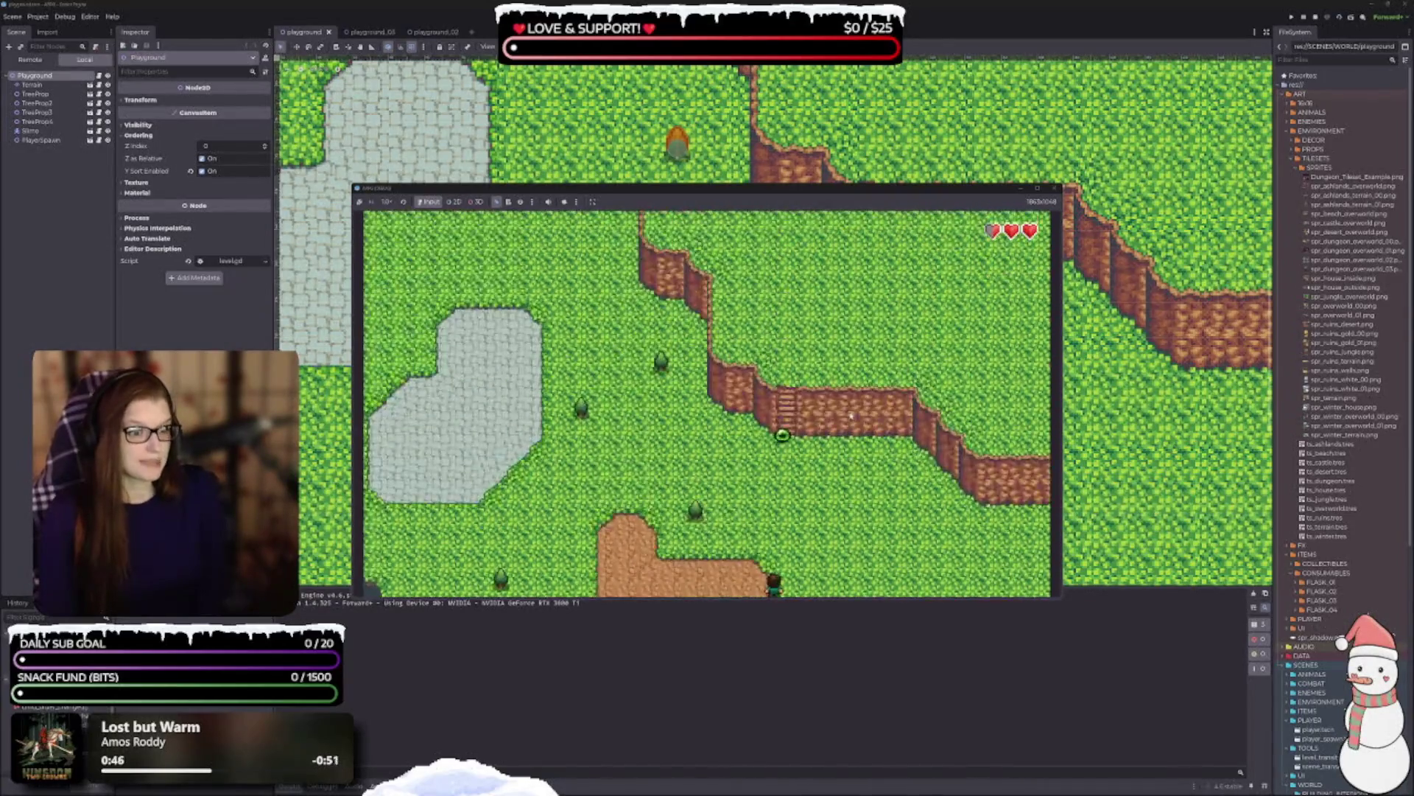
key("Left")
key("Down")
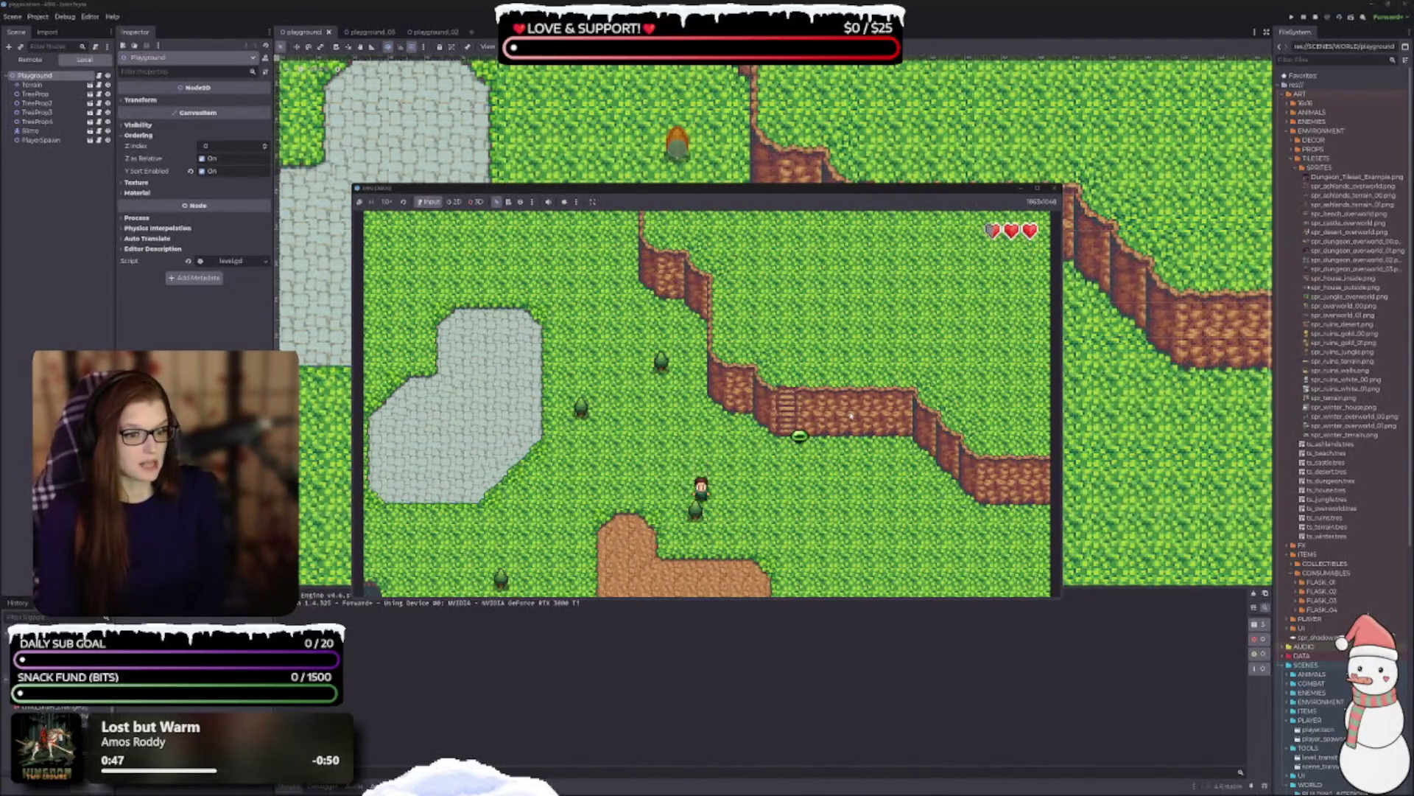
key("Left")
- Walk the player up across the stone patch
key("Up")
key("Left")
key("Up")
key("Left")
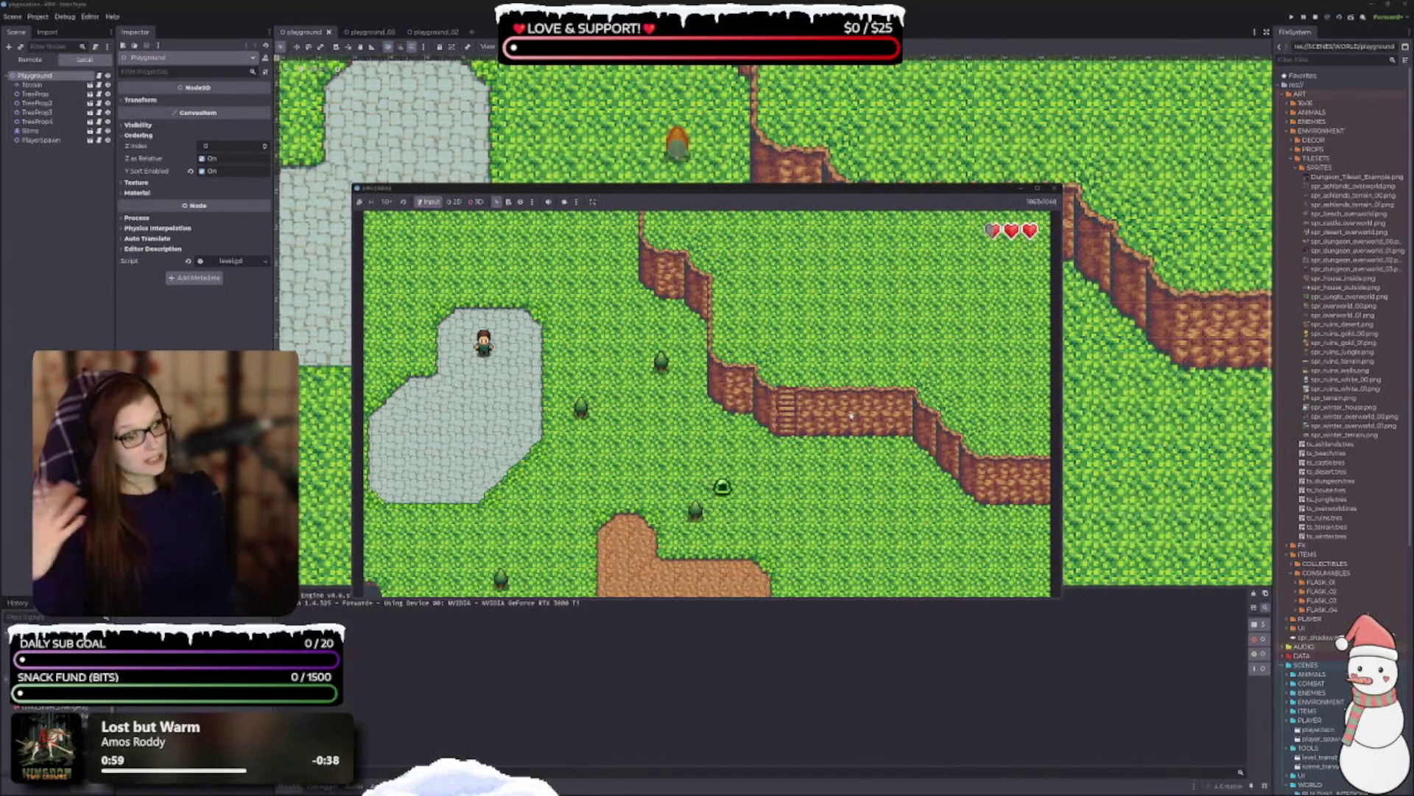
- Climb the stairs onto the cliff and walk into the area above
key("Right")
key("Down")
key("Right")
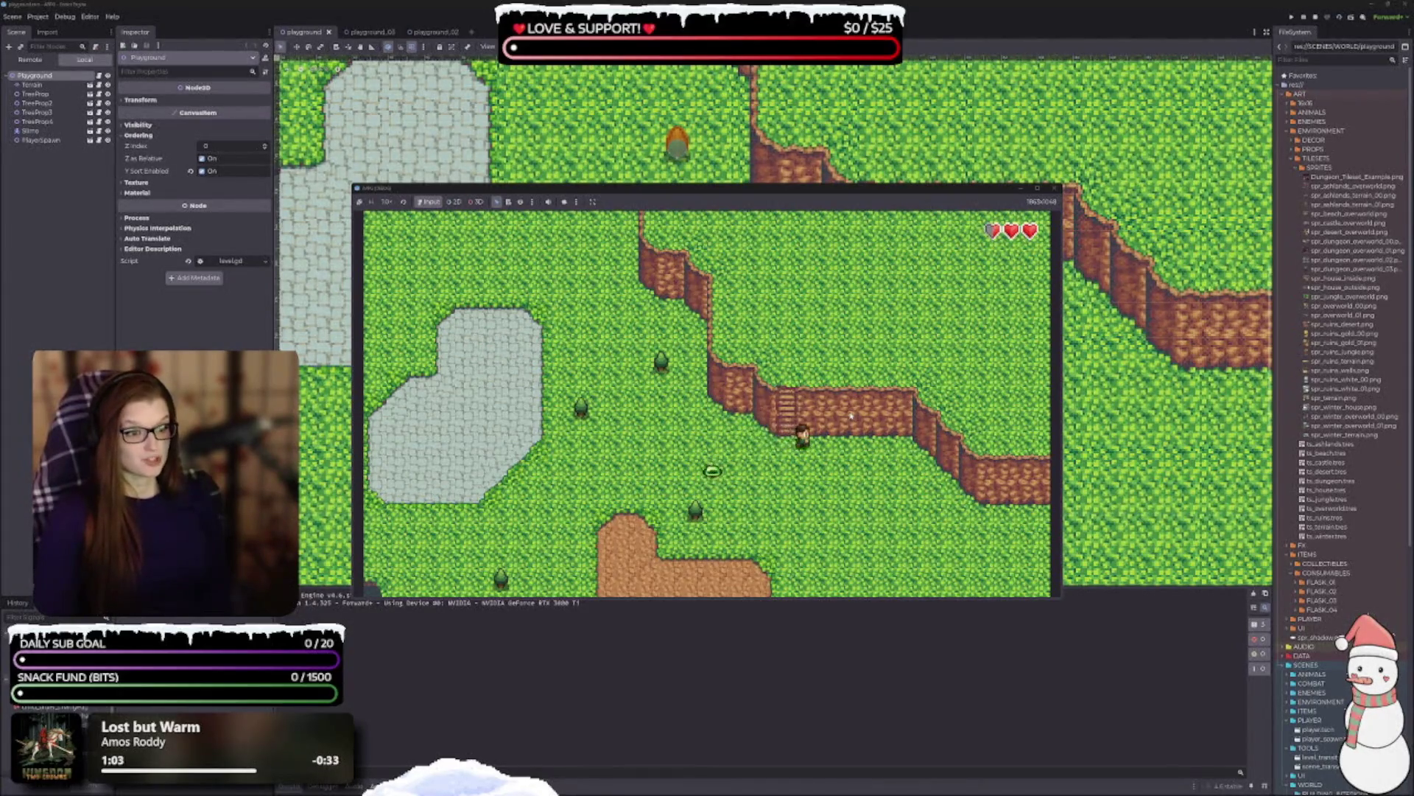
key("Up")
key("Right")
key("Up")
key("Left")
key("Up")
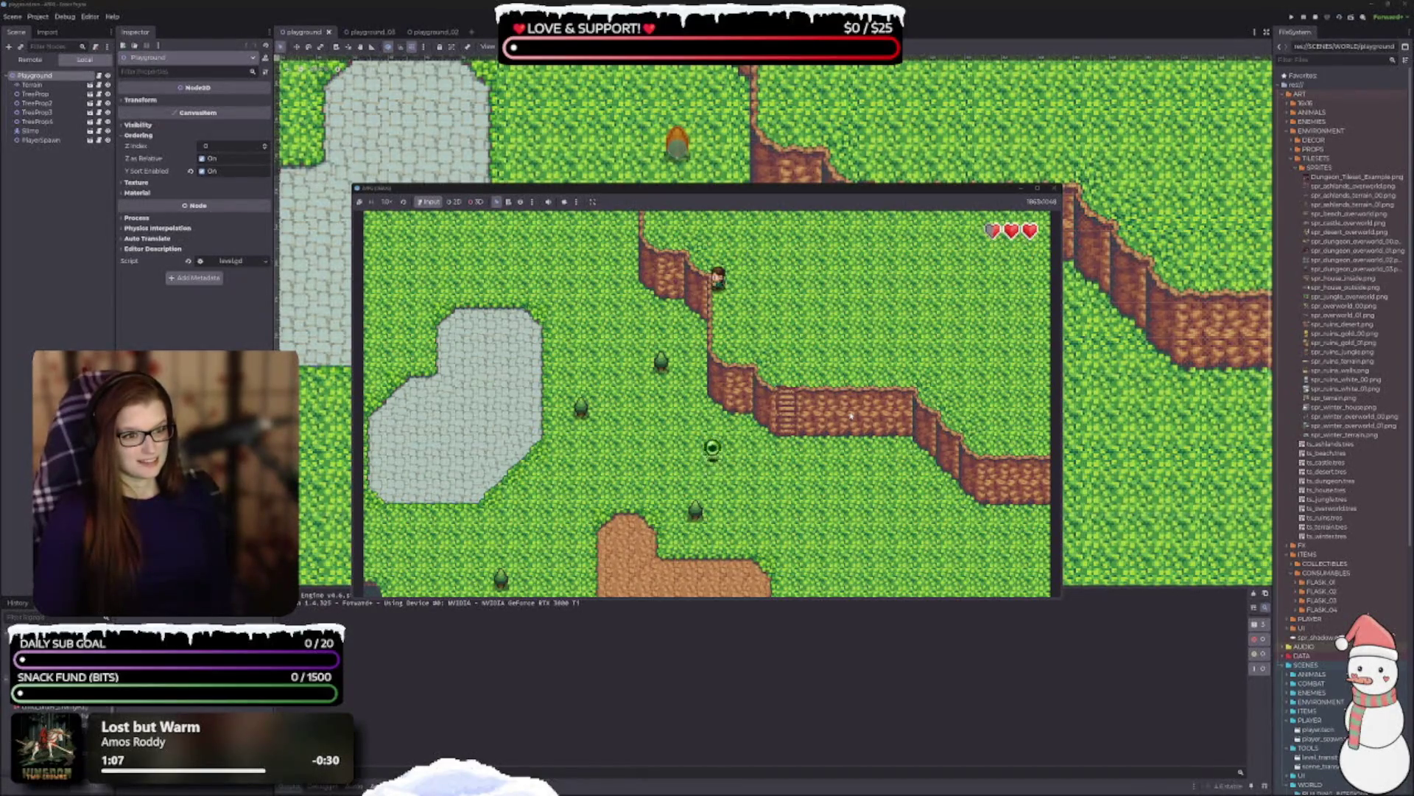
- Walk back down into the previous area and stop the running game
key("Down")
key("Right")
key("Down")
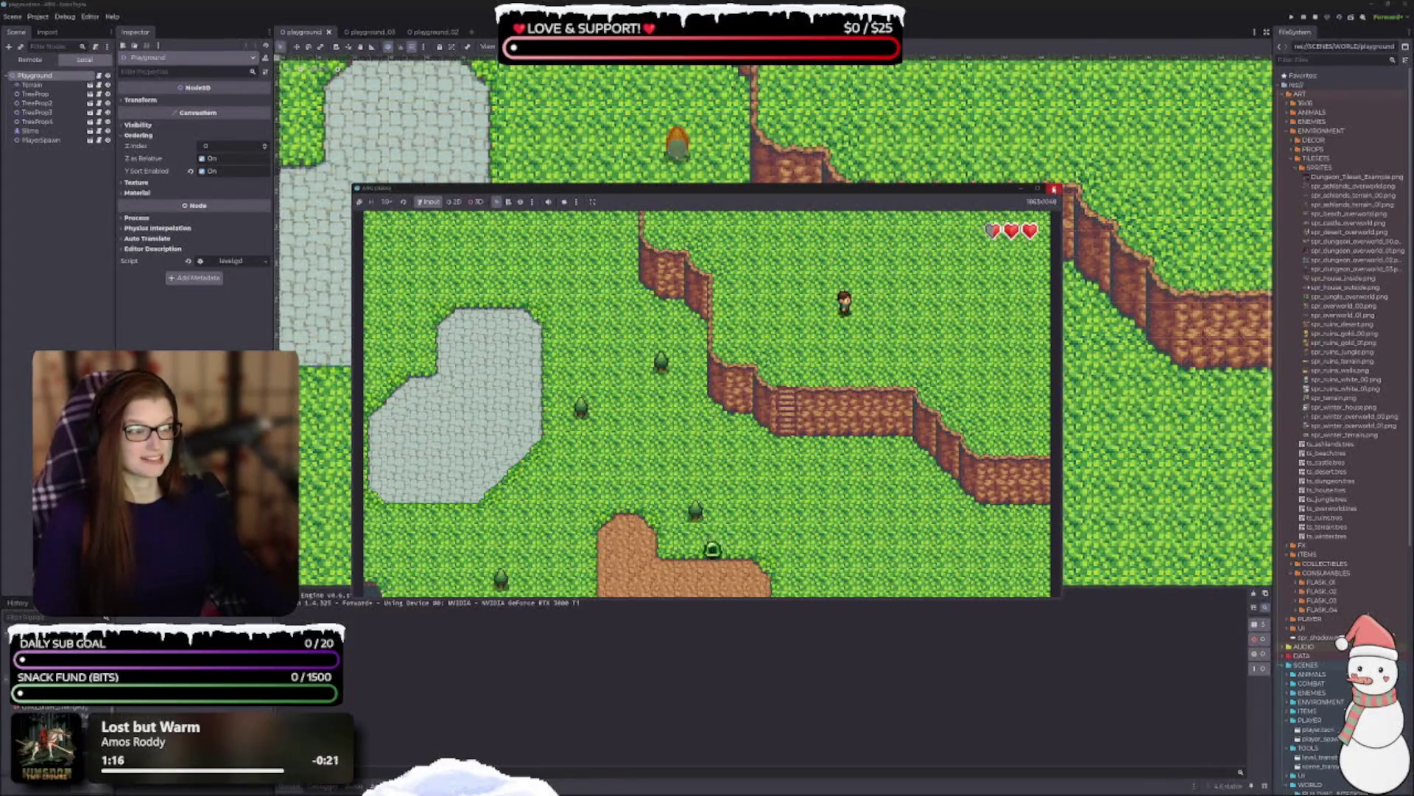
left_click(1054, 189)
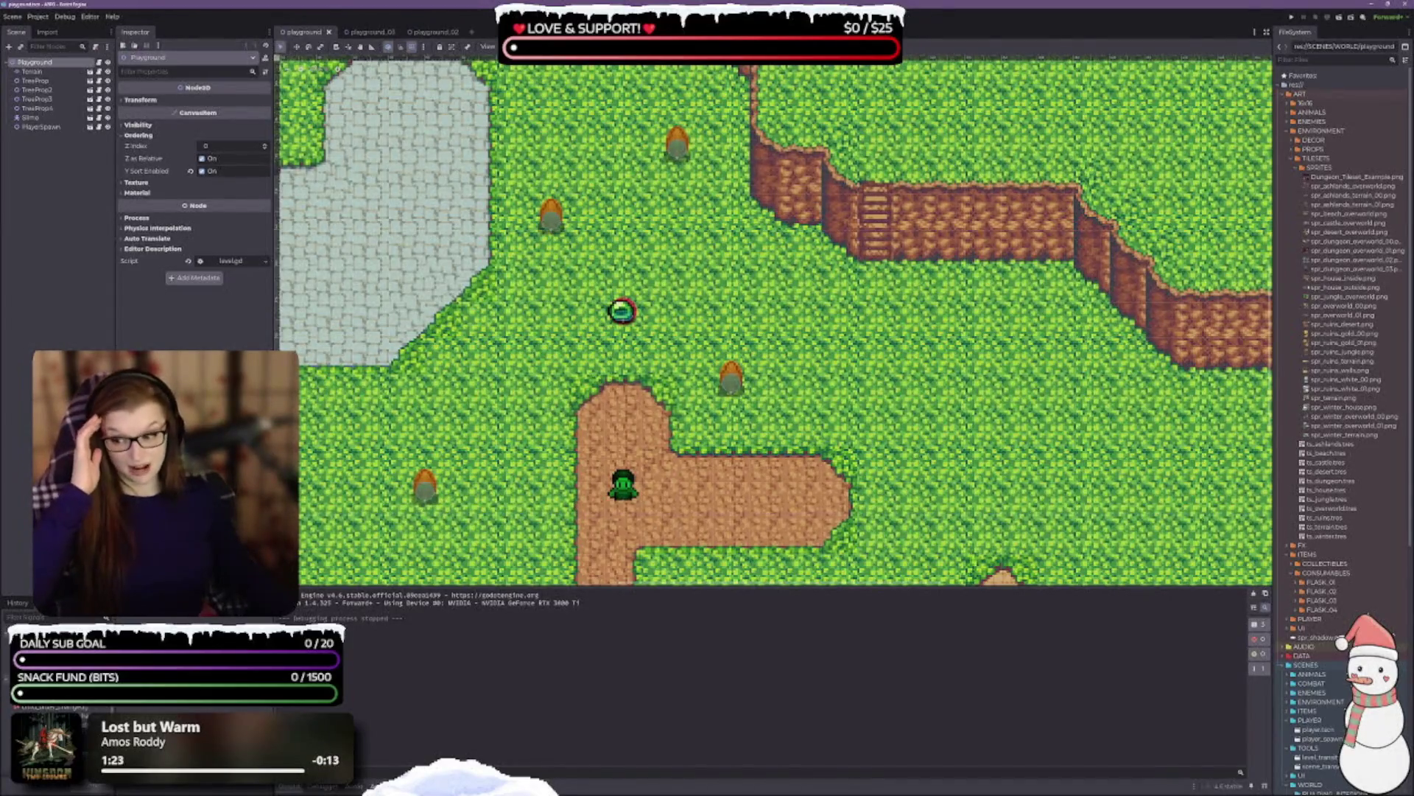
- Switch with Alt+Tab to the game design document window
key("alt+Tab")
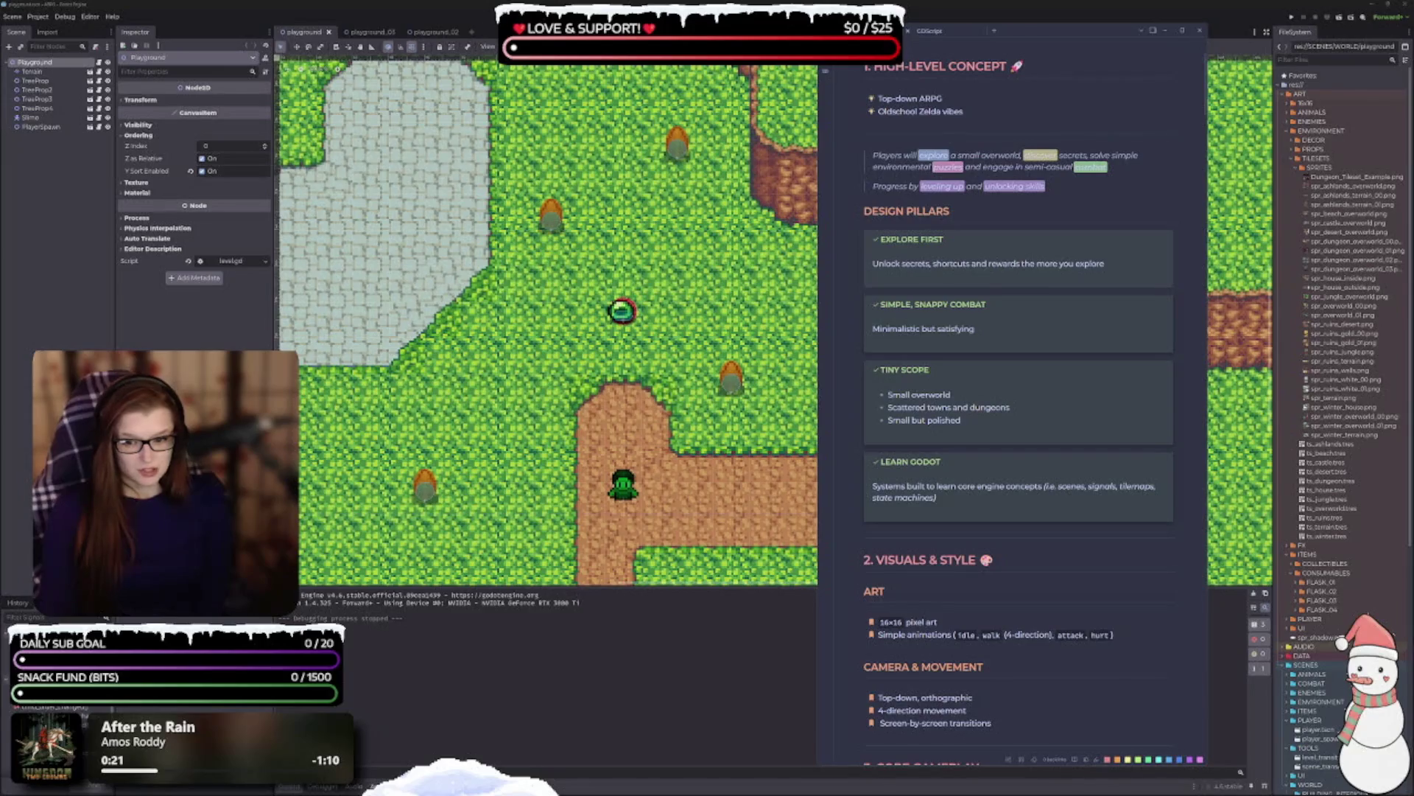
- Close the design document window and collapse the Output log to enlarge the playground map
left_click(1165, 30)
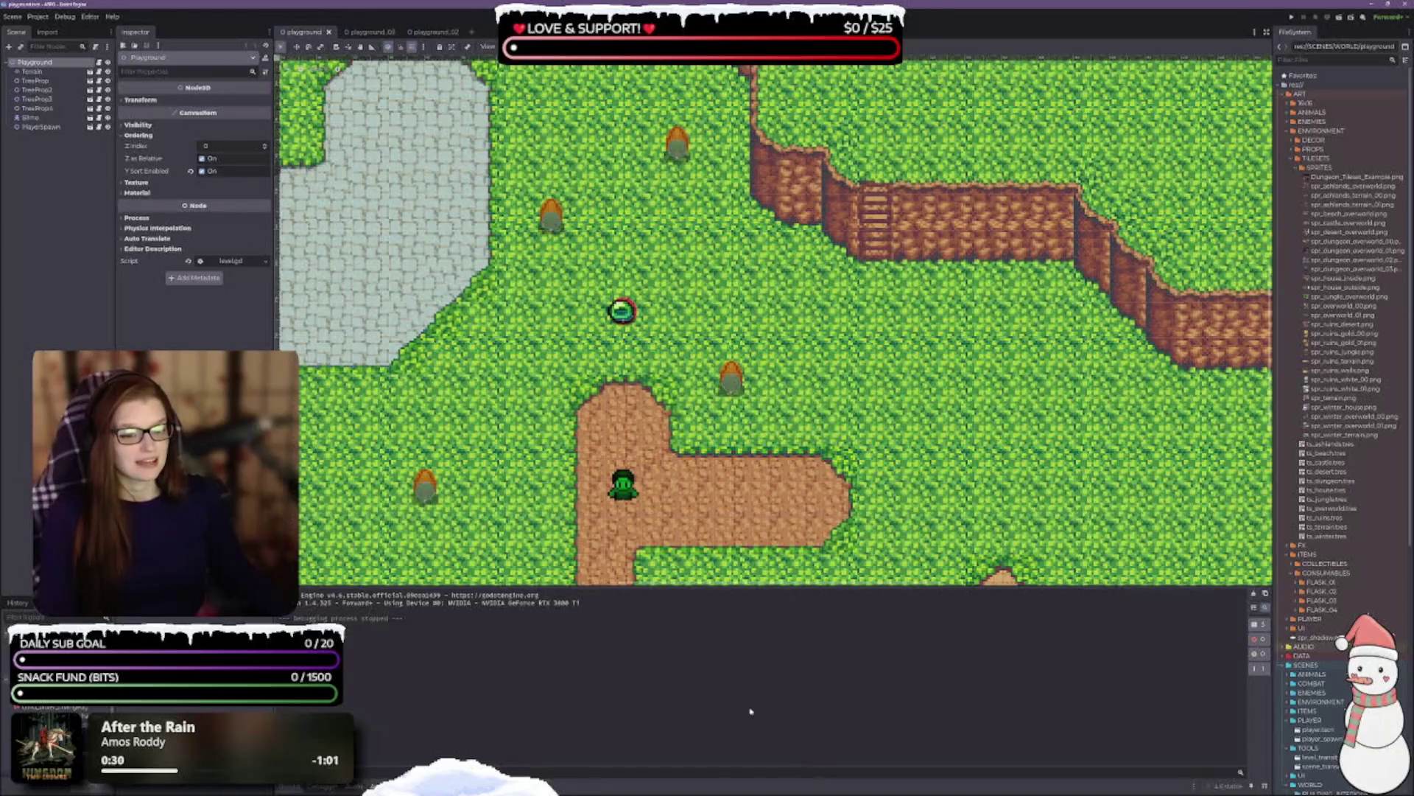
left_click(295, 787)
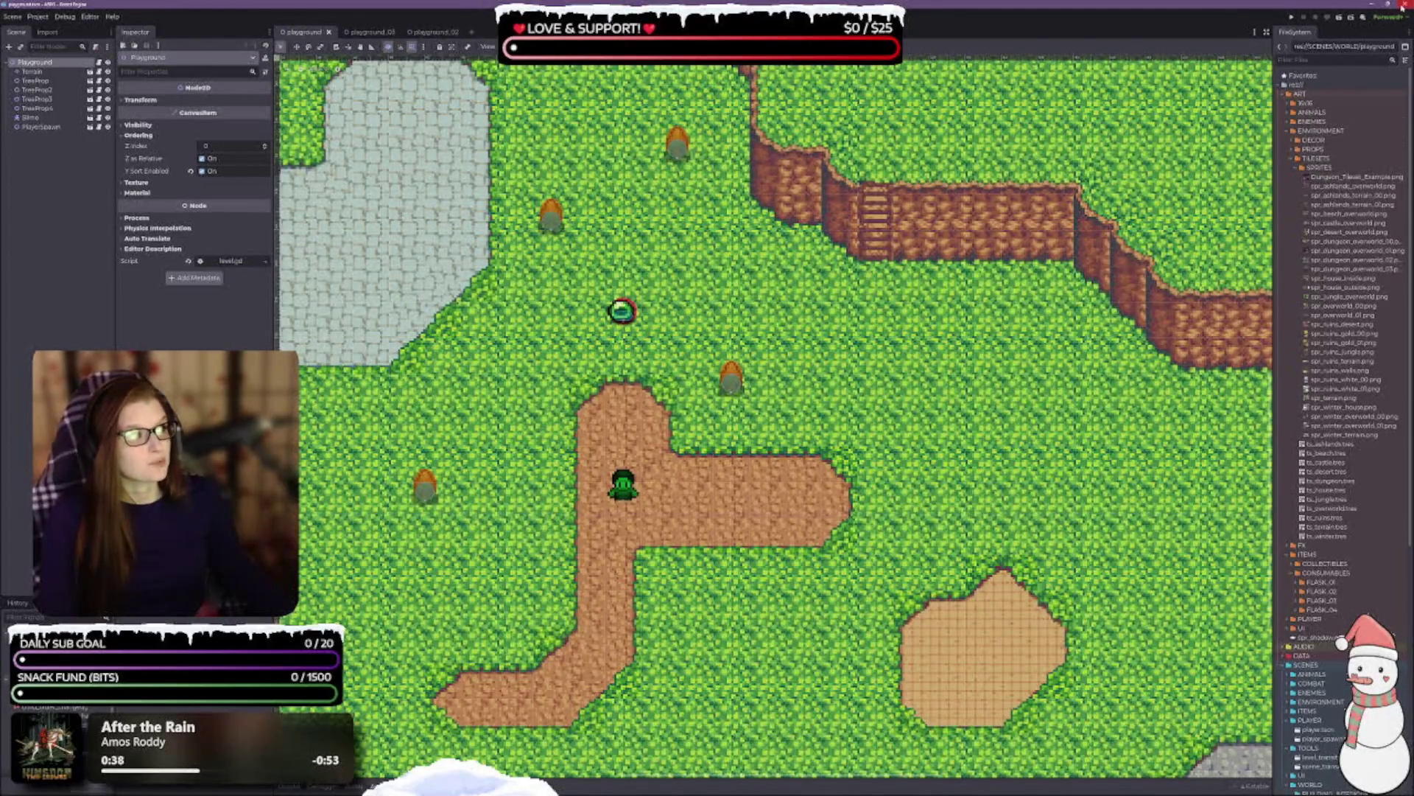
key("F5")
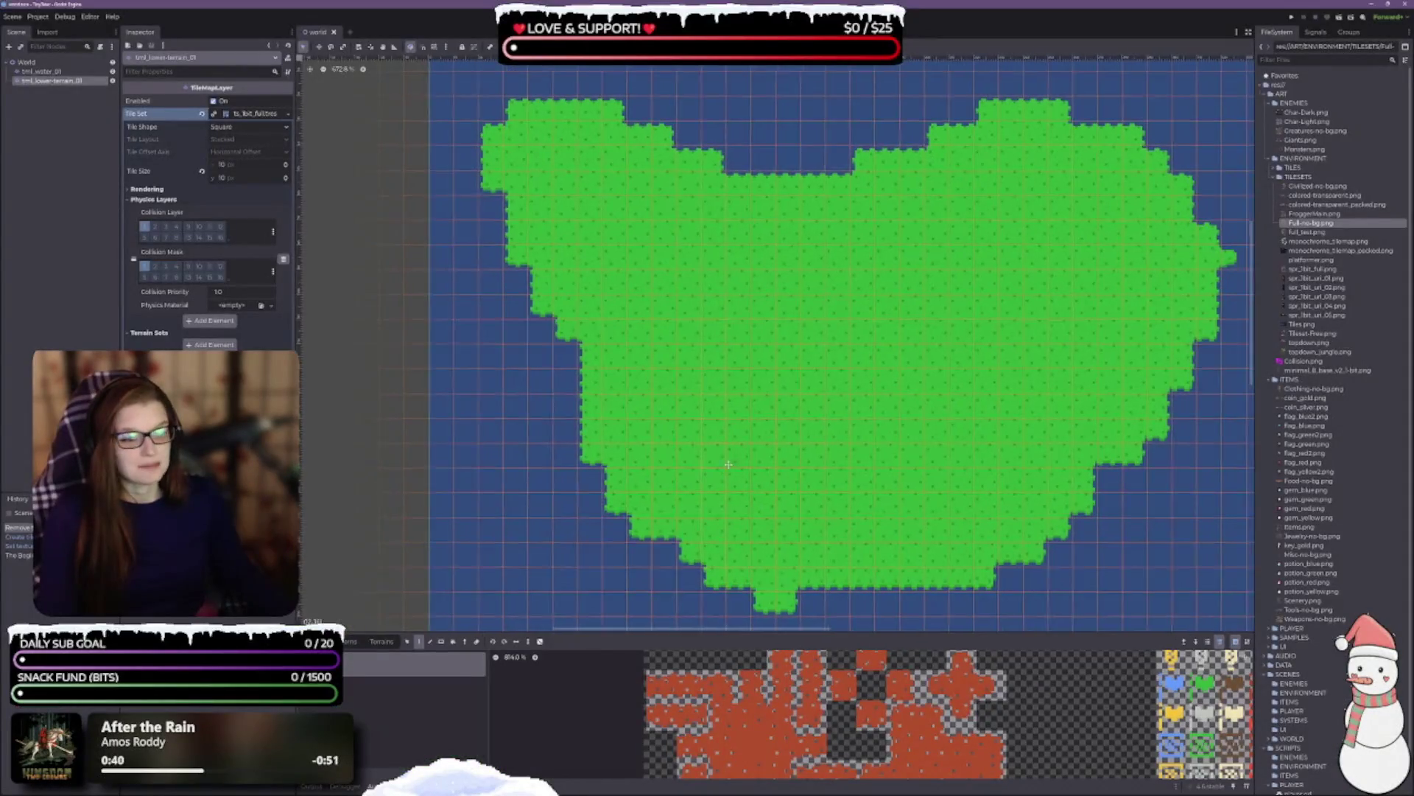
- Scroll across the world scene to look over the heart-shaped grass island on water
scroll(619, 427, "up", 3)
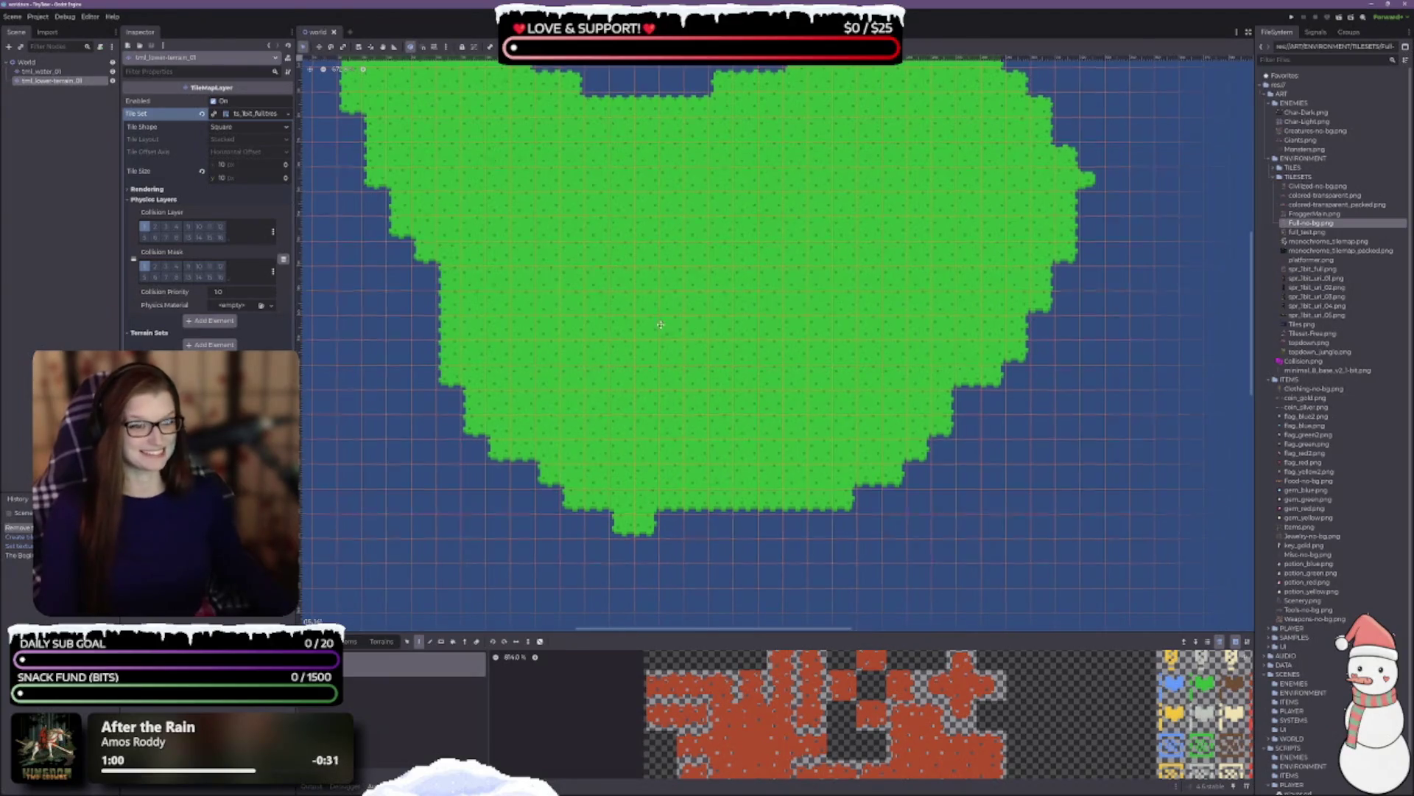
scroll(722, 480, "up", 2)
scroll(722, 479, "left", 2)
scroll(664, 342, "down", 1)
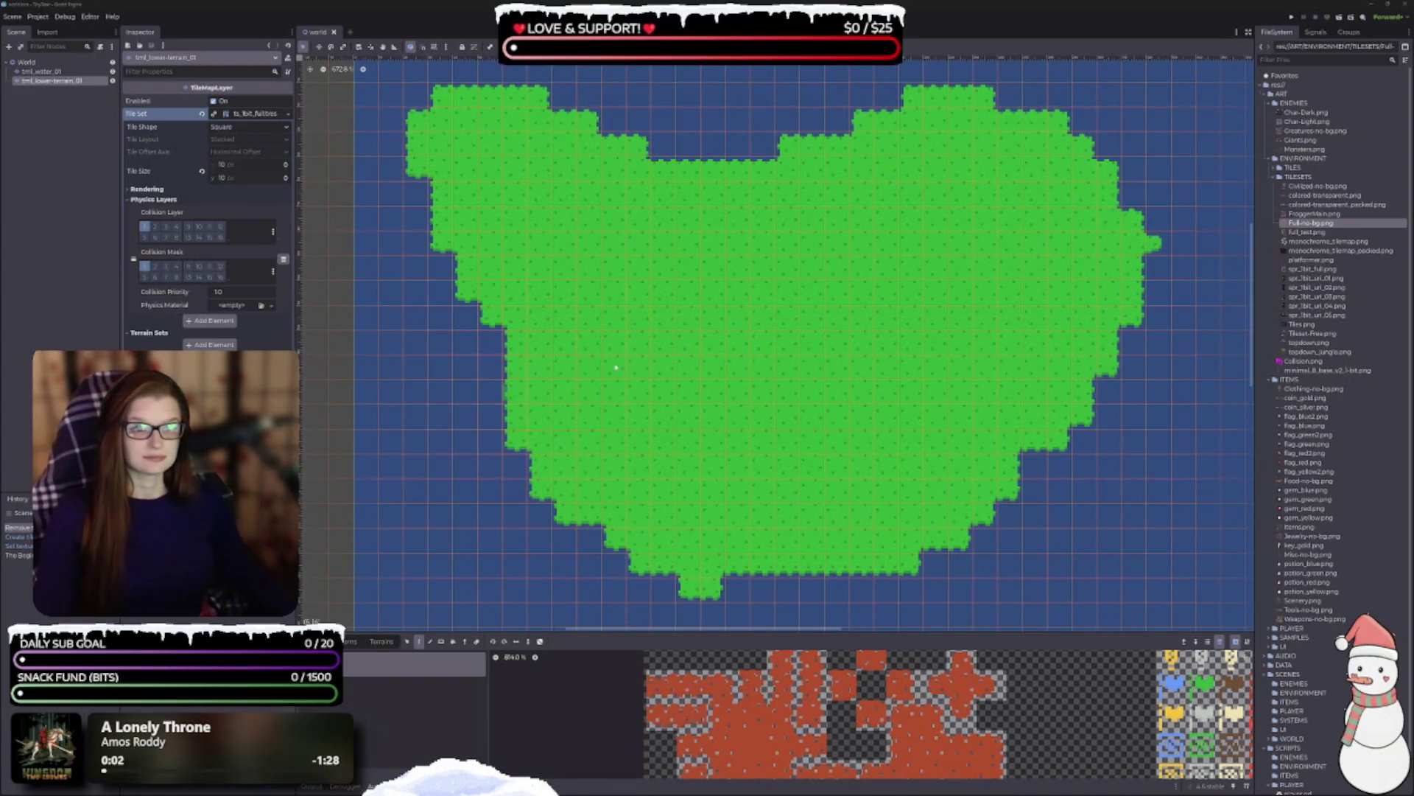
scroll(686, 442, "up", 2)
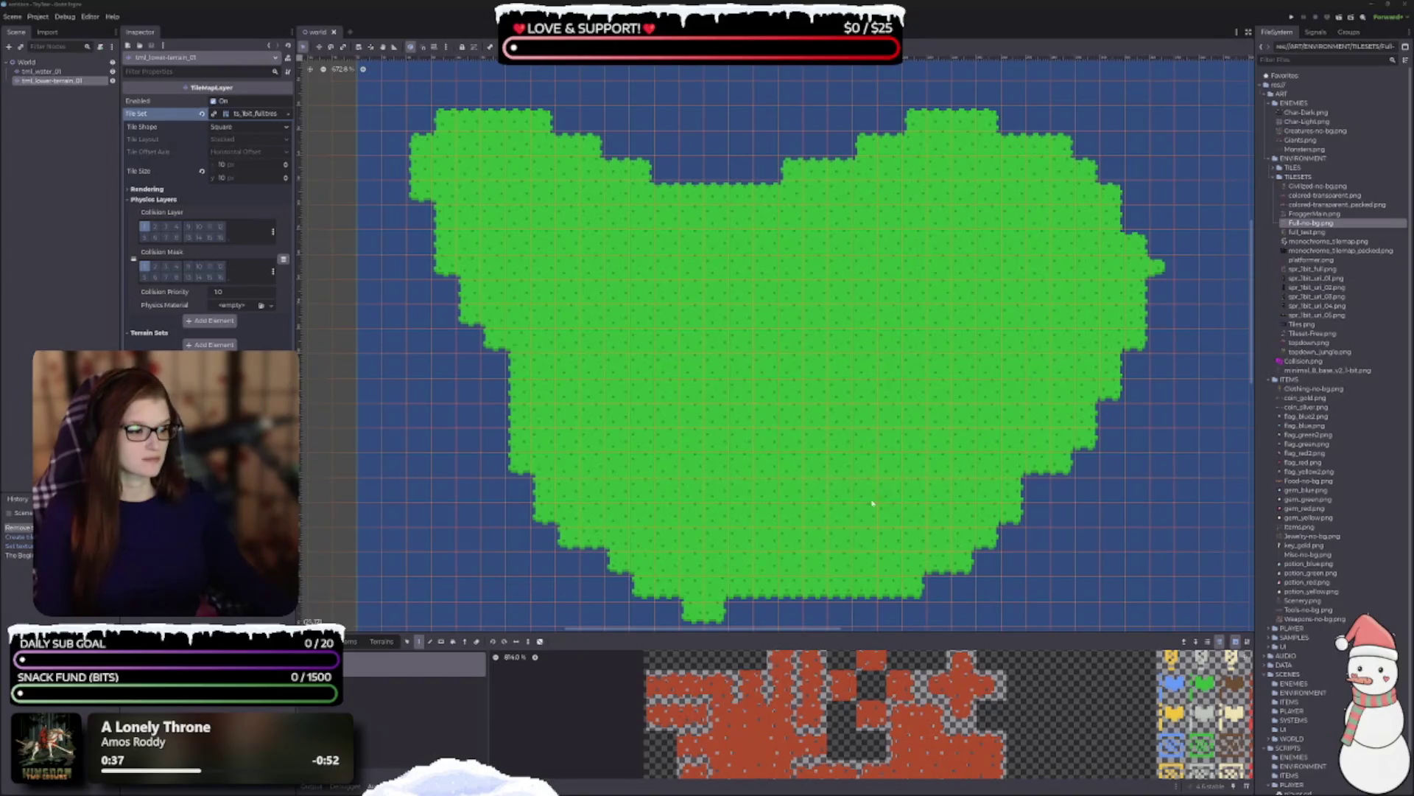
left_click_drag(896, 631, 895, 442)
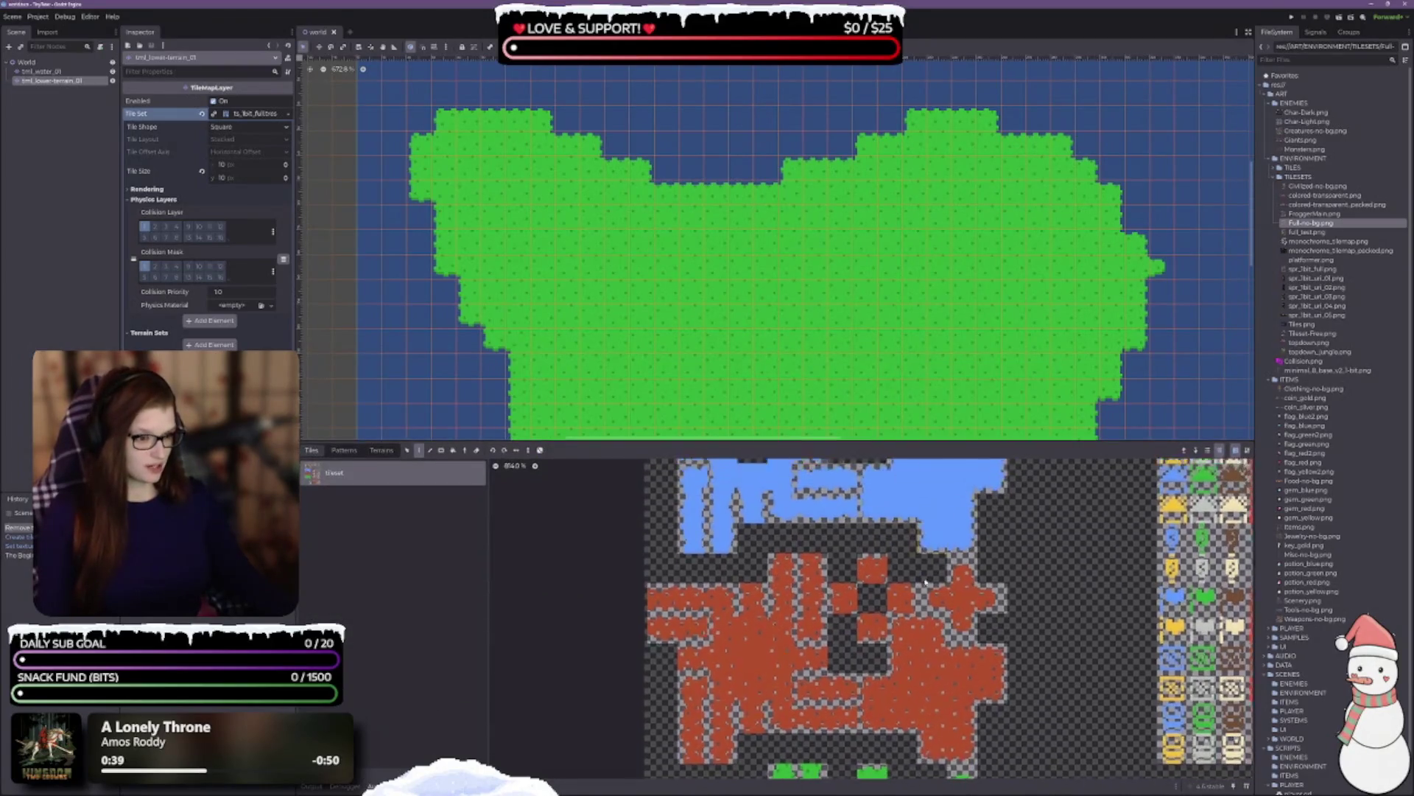
scroll(950, 618, "down", 4)
scroll(1052, 696, "up", 3)
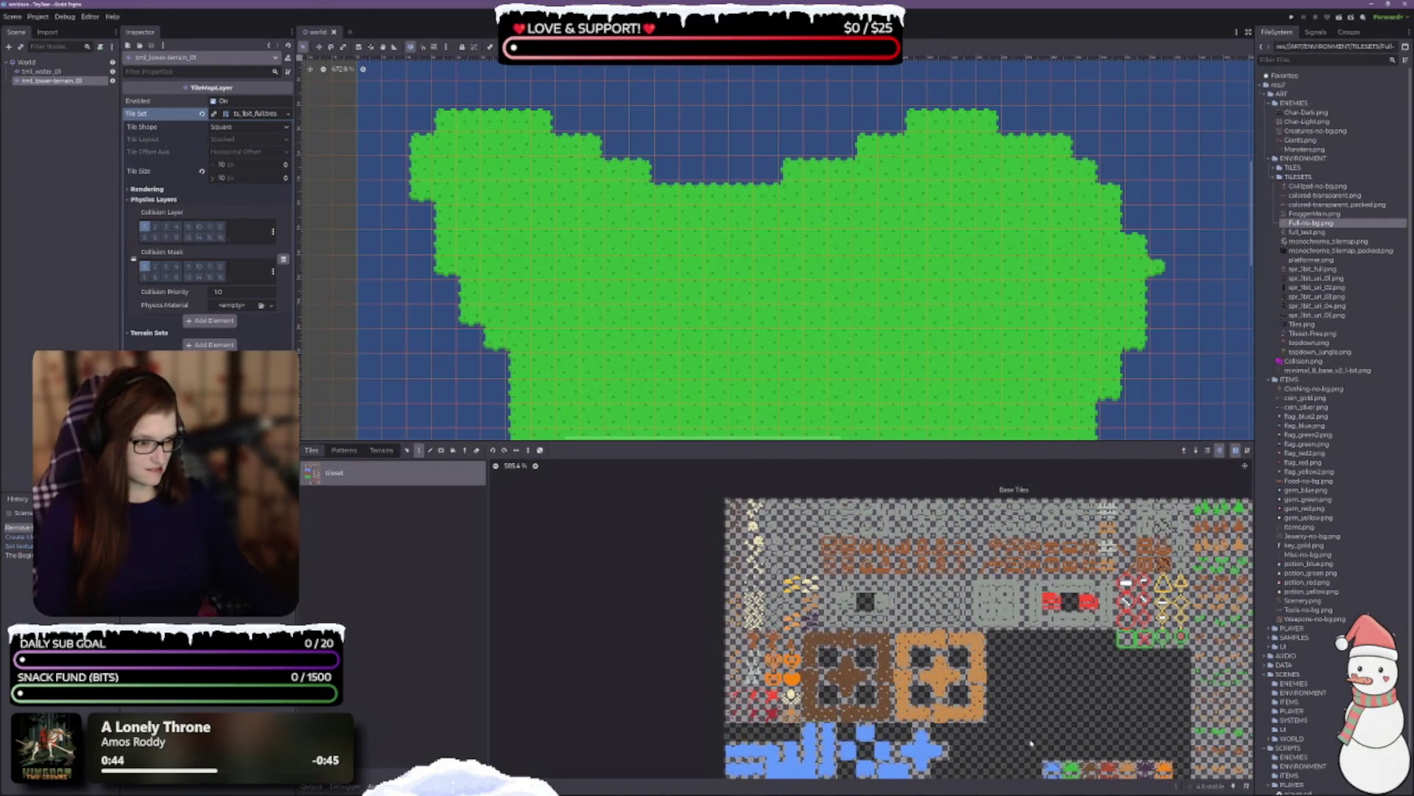
scroll(1049, 728, "down", 5)
scroll(882, 770, "right", 4)
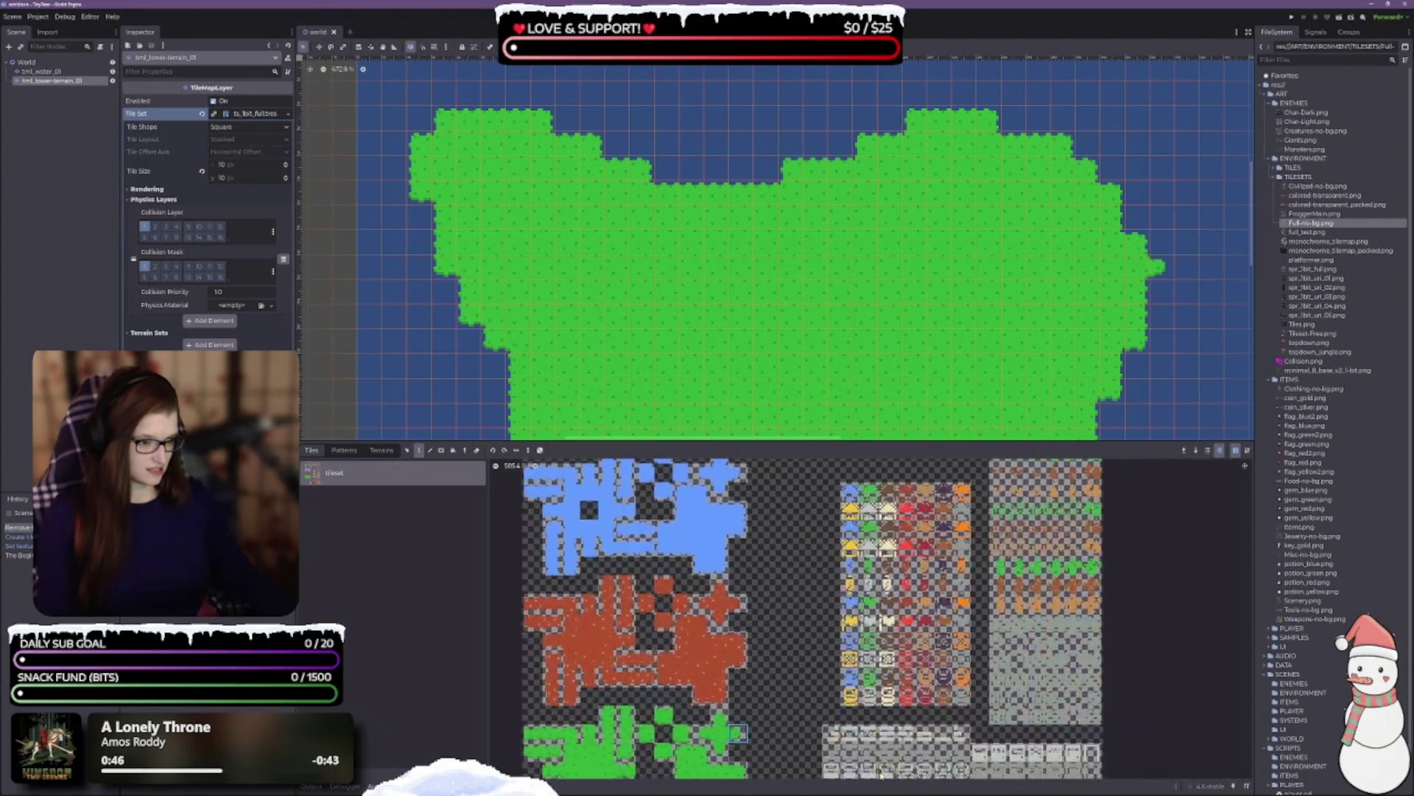
scroll(900, 751, "down", 5)
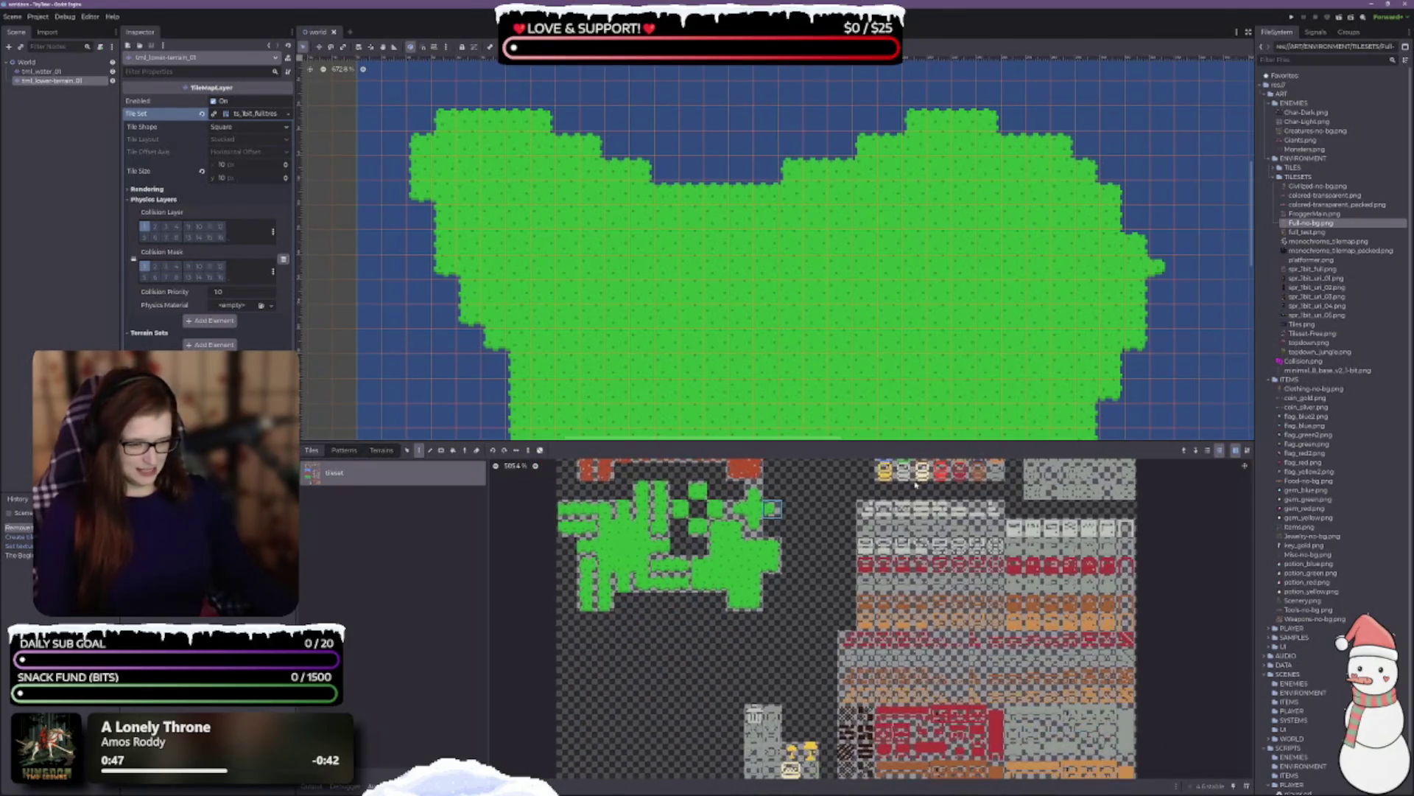
scroll(874, 628, "up", 2)
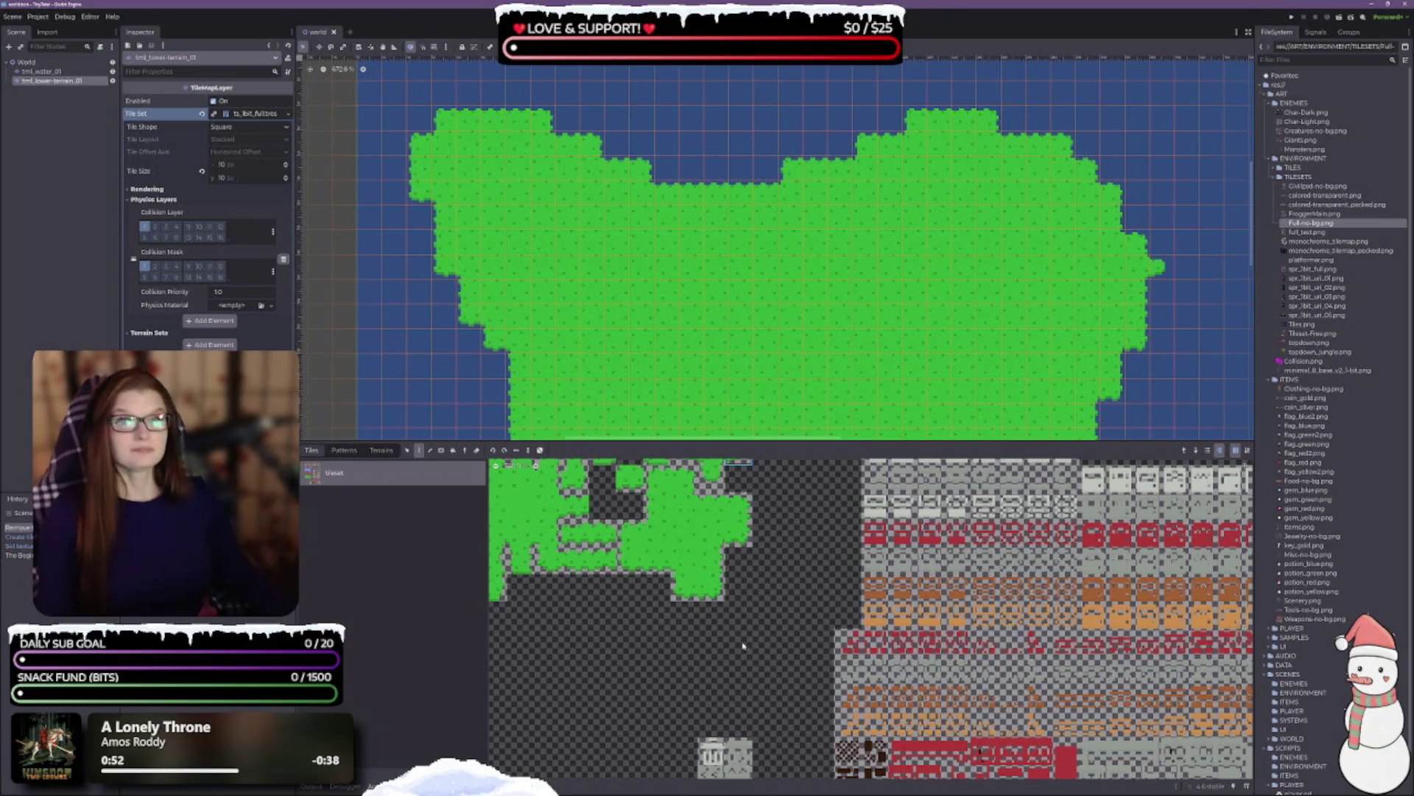
scroll(801, 640, "up", 3)
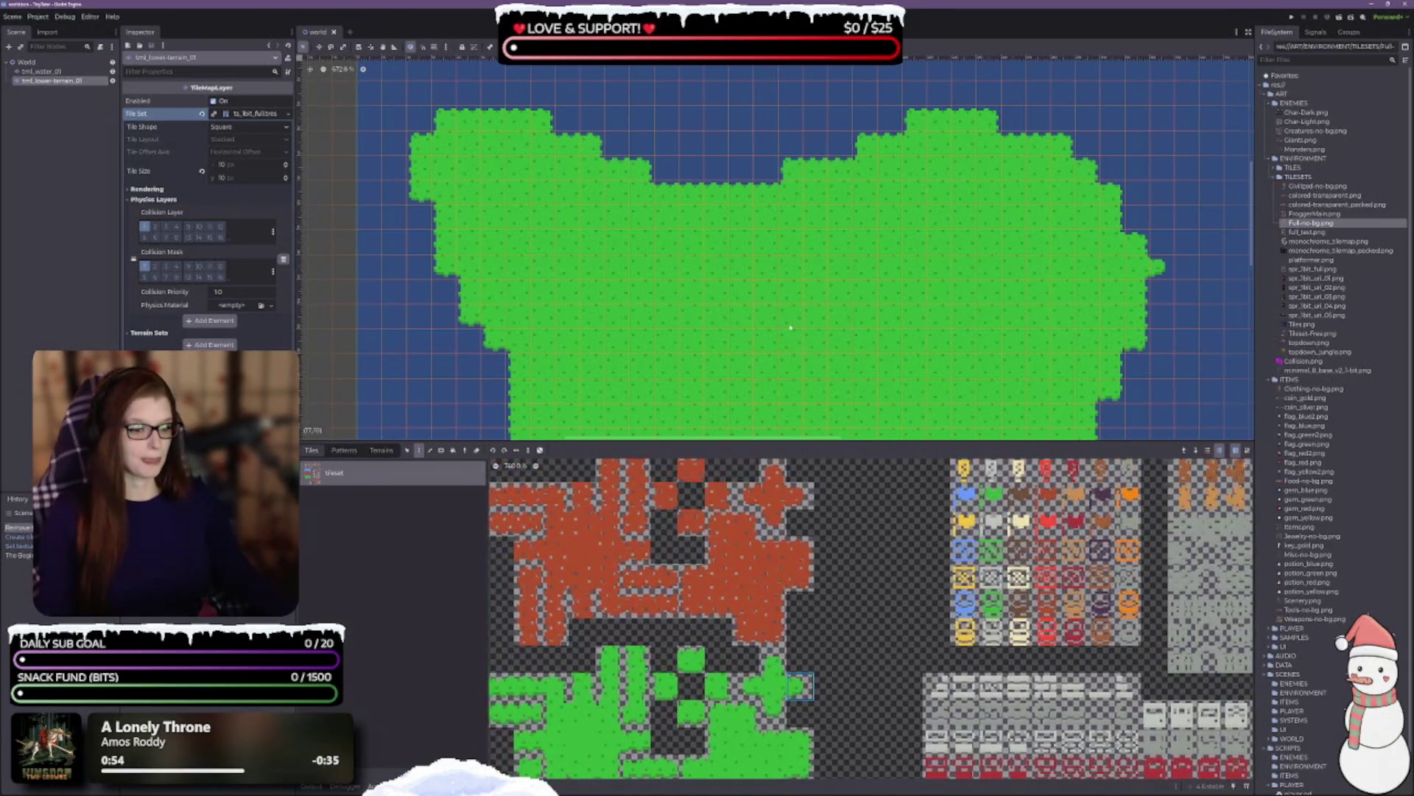
left_click_drag(740, 442, 752, 588)
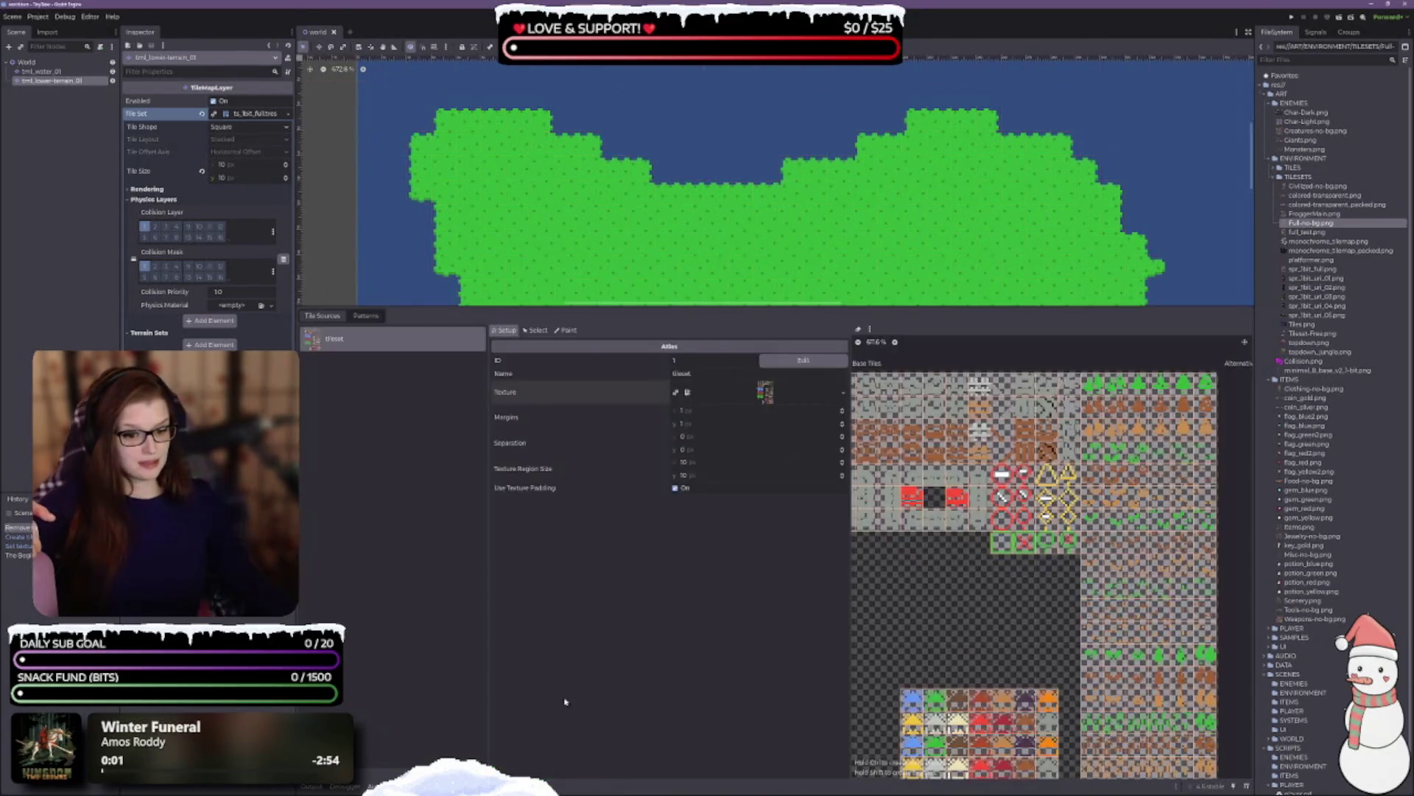
- Open the layer's TileSet editor on the terrain atlas, ready to pick individual tiles
left_click(793, 585)
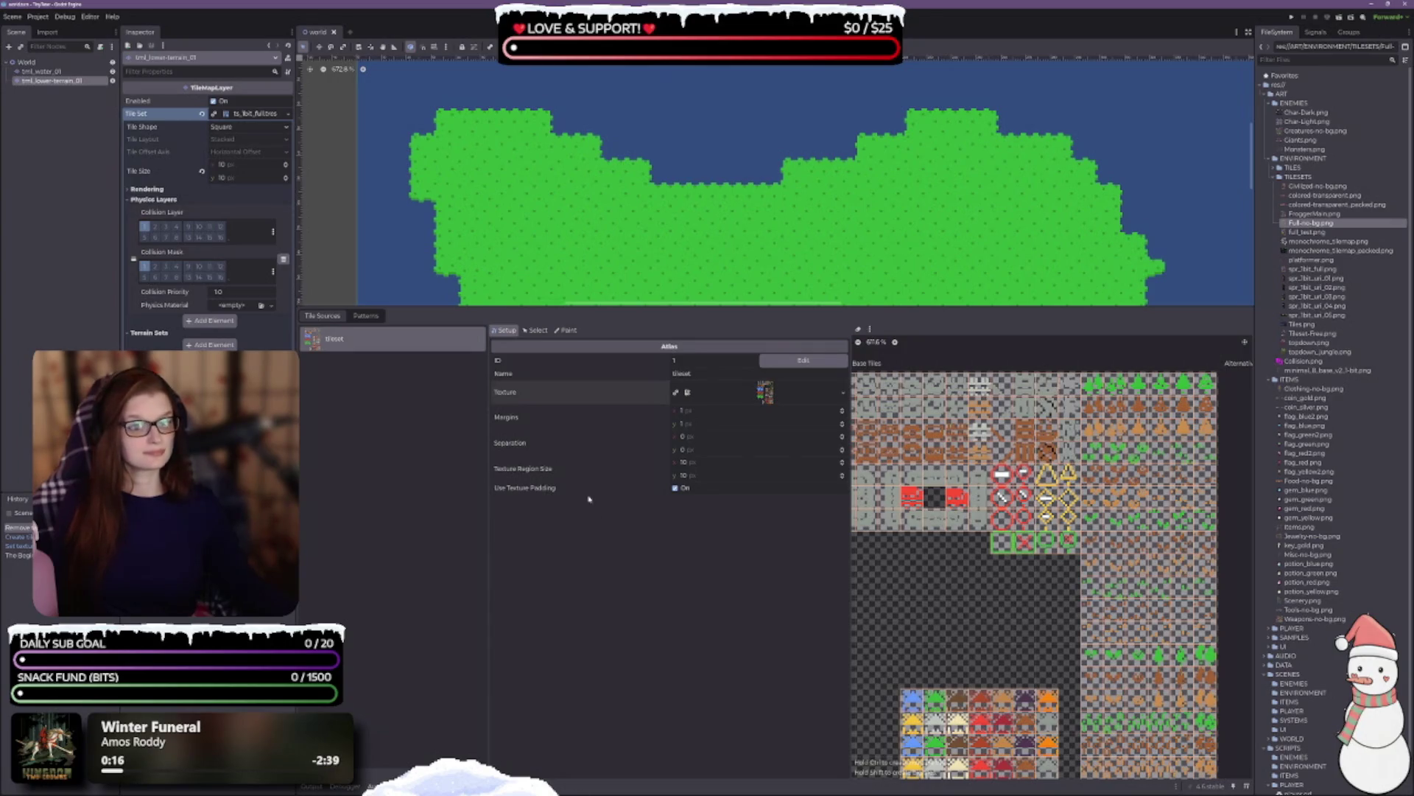
left_click(536, 330)
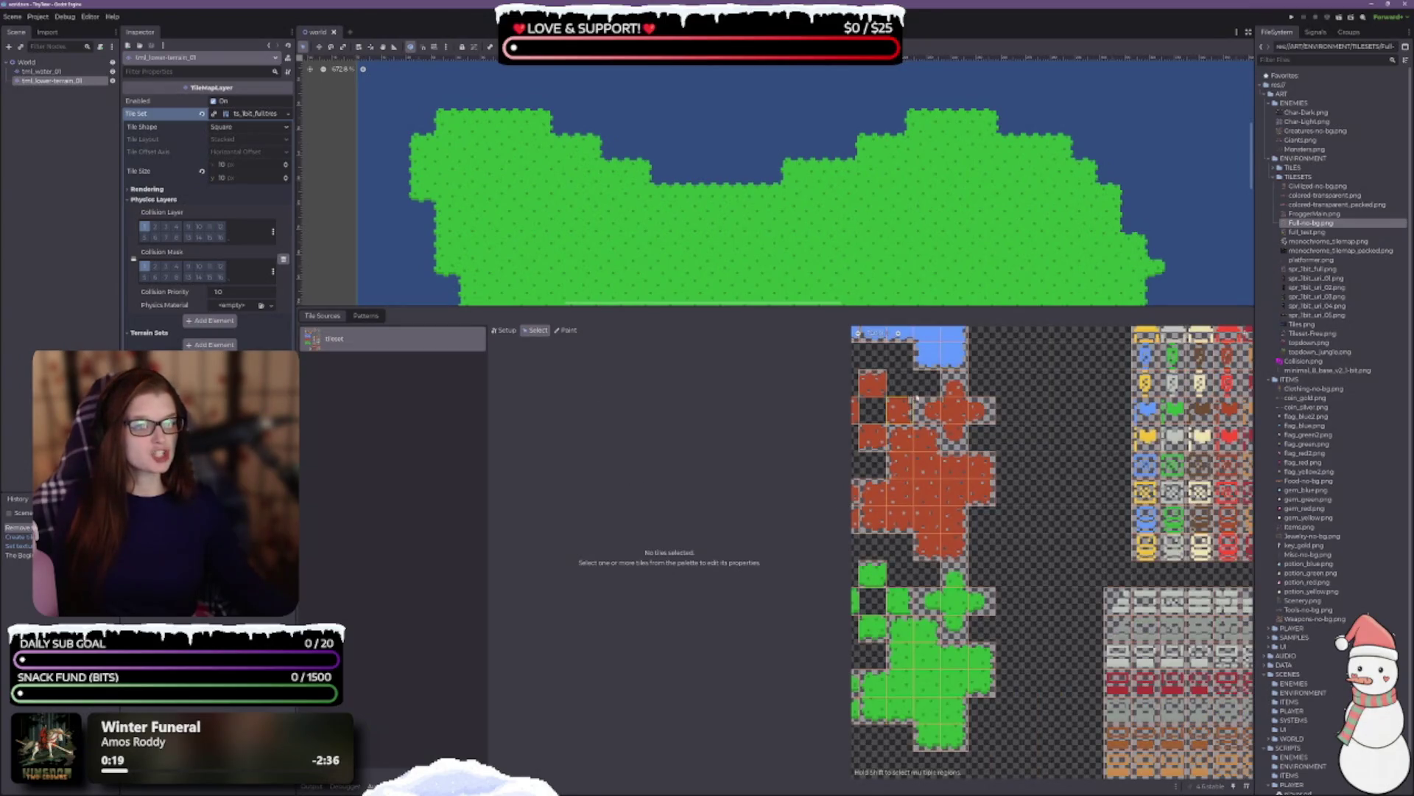
- Select the blue water tile in the atlas and expand its Animation settings
left_click(928, 364)
left_click(514, 410)
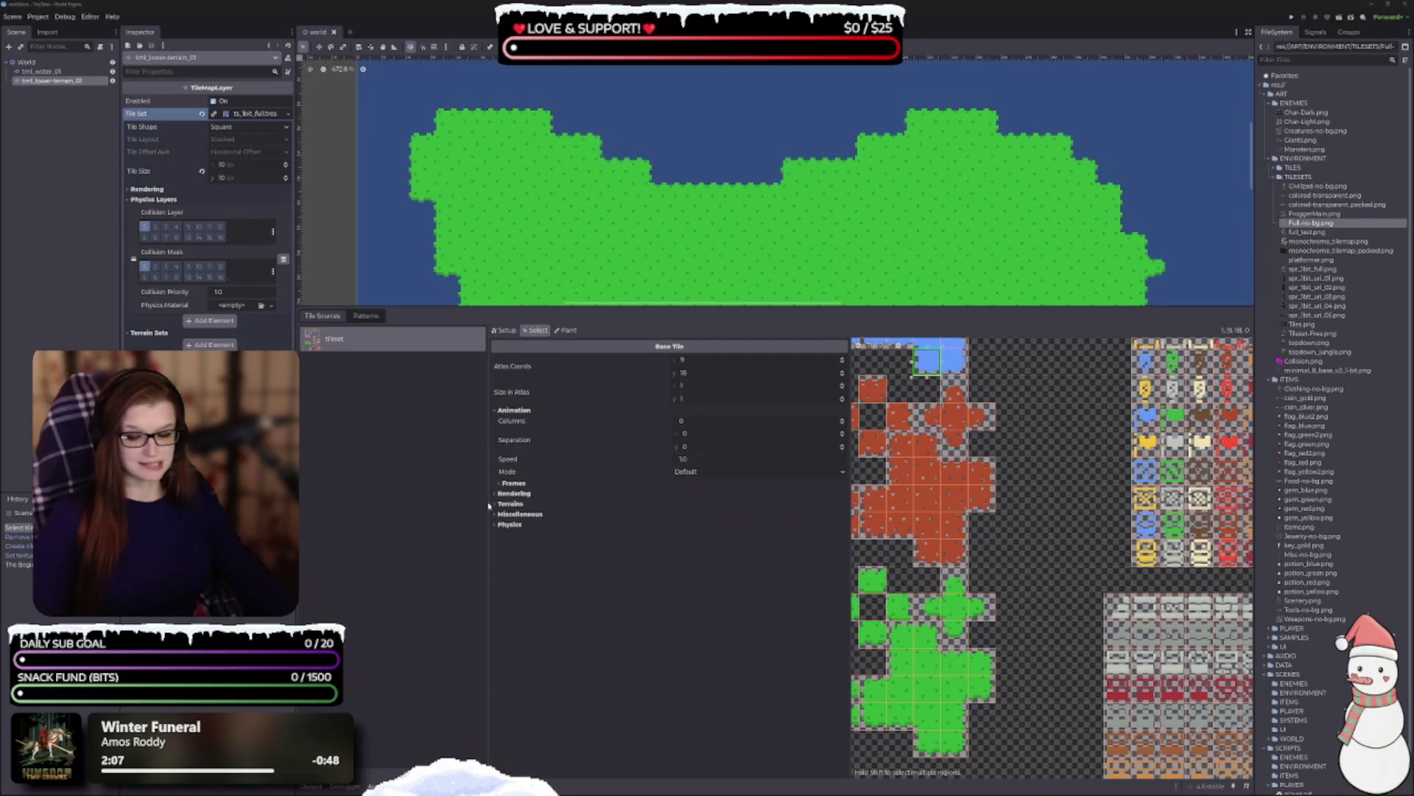
- Enlarge the map viewport and atlas view, then deselect and reselect tml_lower-terrain_01
mouse_move(631, 307)
left_mouse_down()
mouse_move(628, 543)
mouse_move(626, 508)
mouse_move(627, 526)
left_mouse_up()
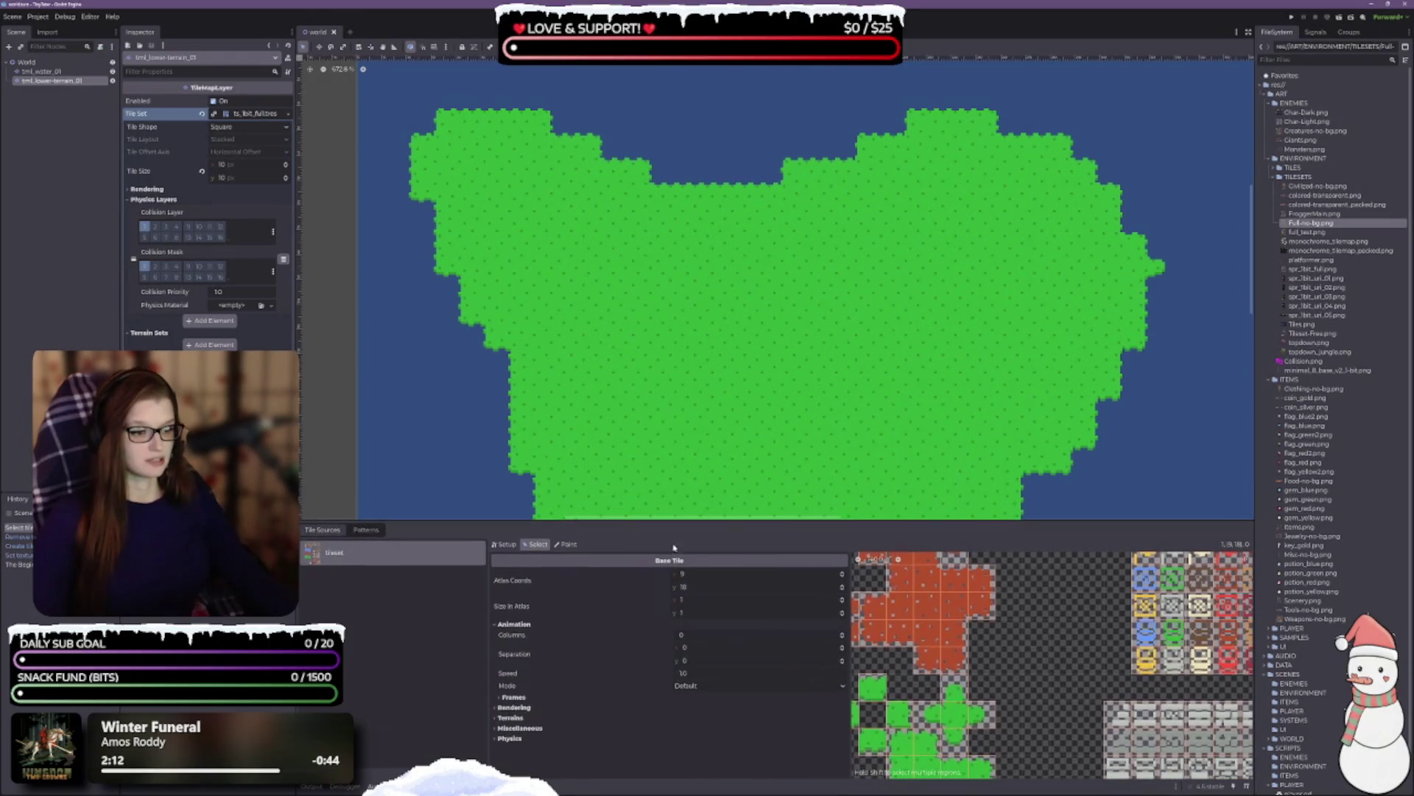
left_click_drag(855, 607, 657, 607)
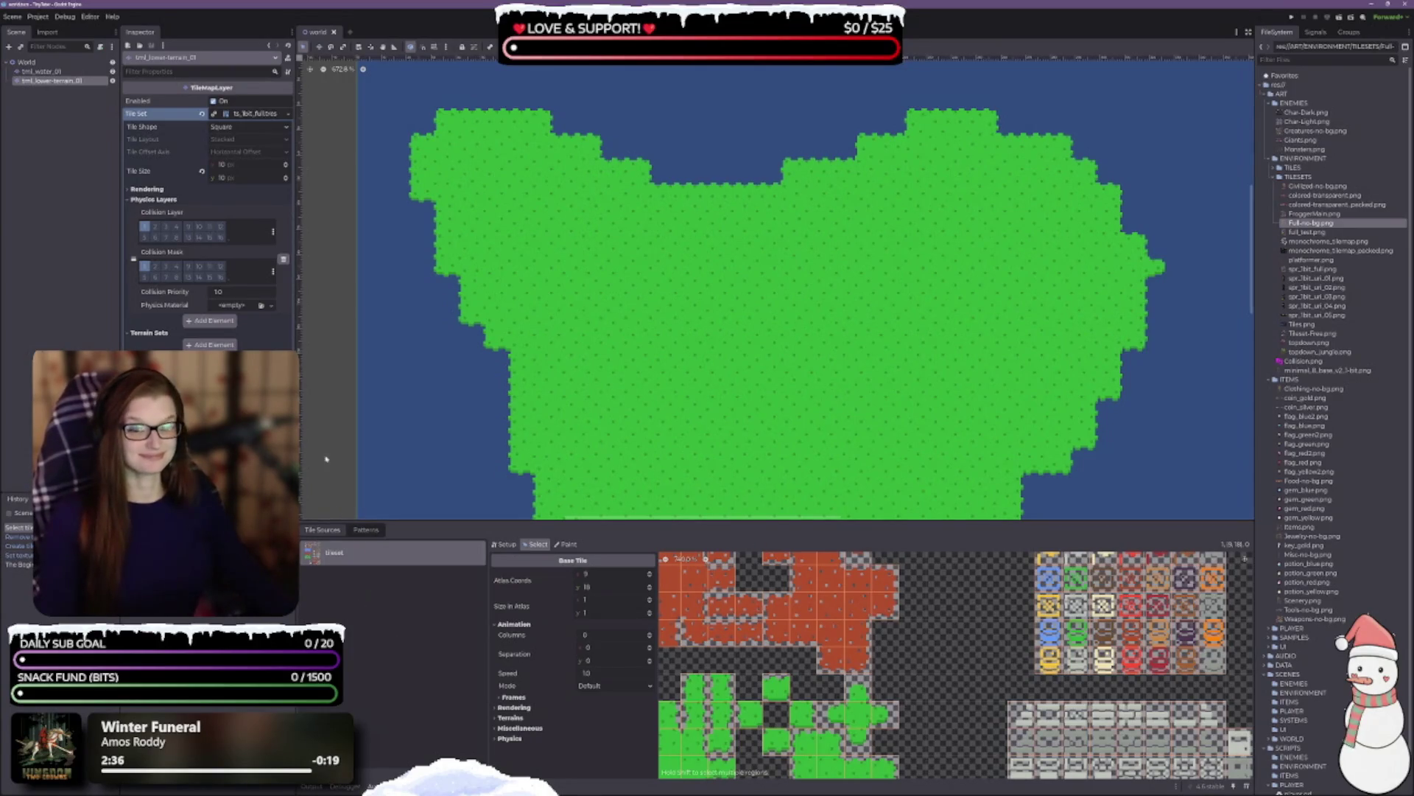
left_click(417, 359)
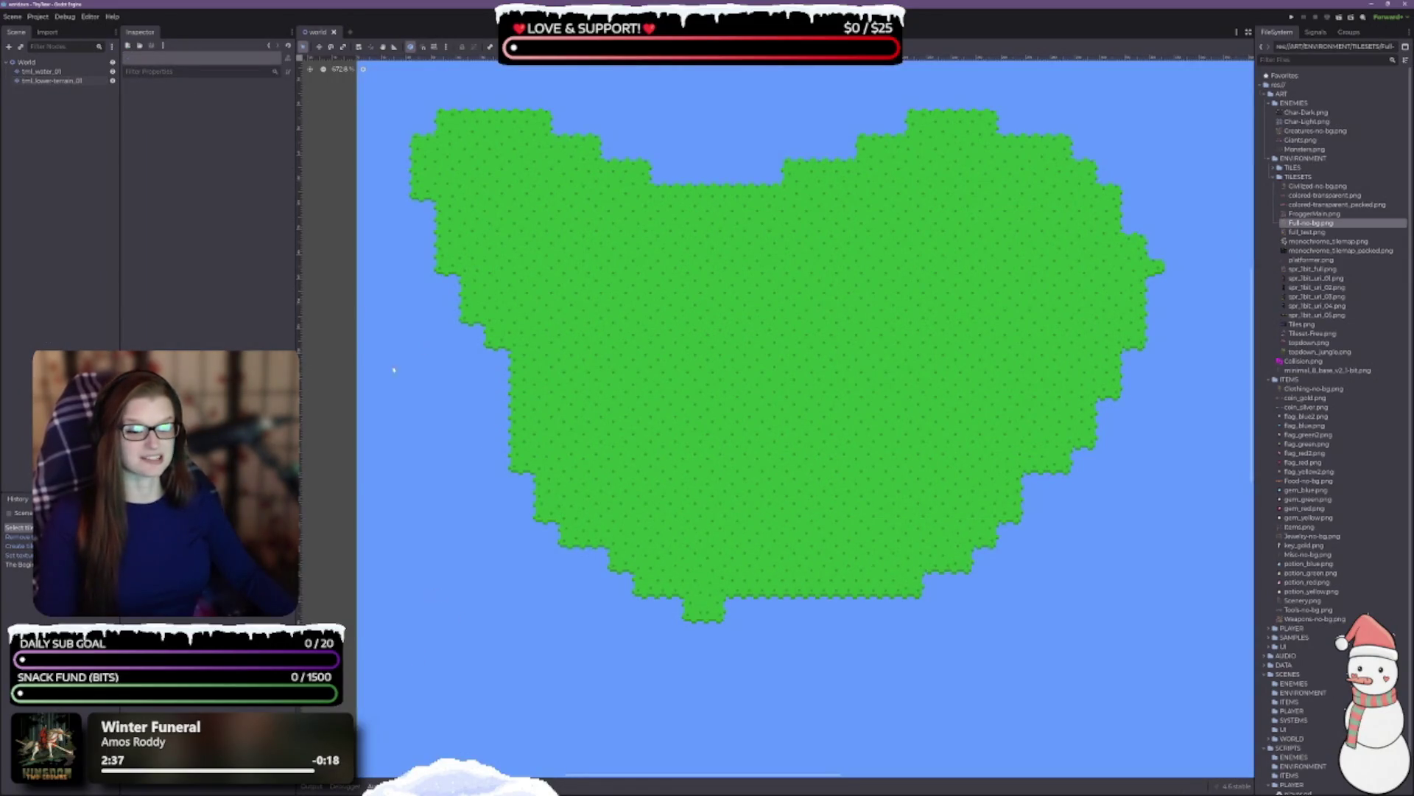
left_click(51, 80)
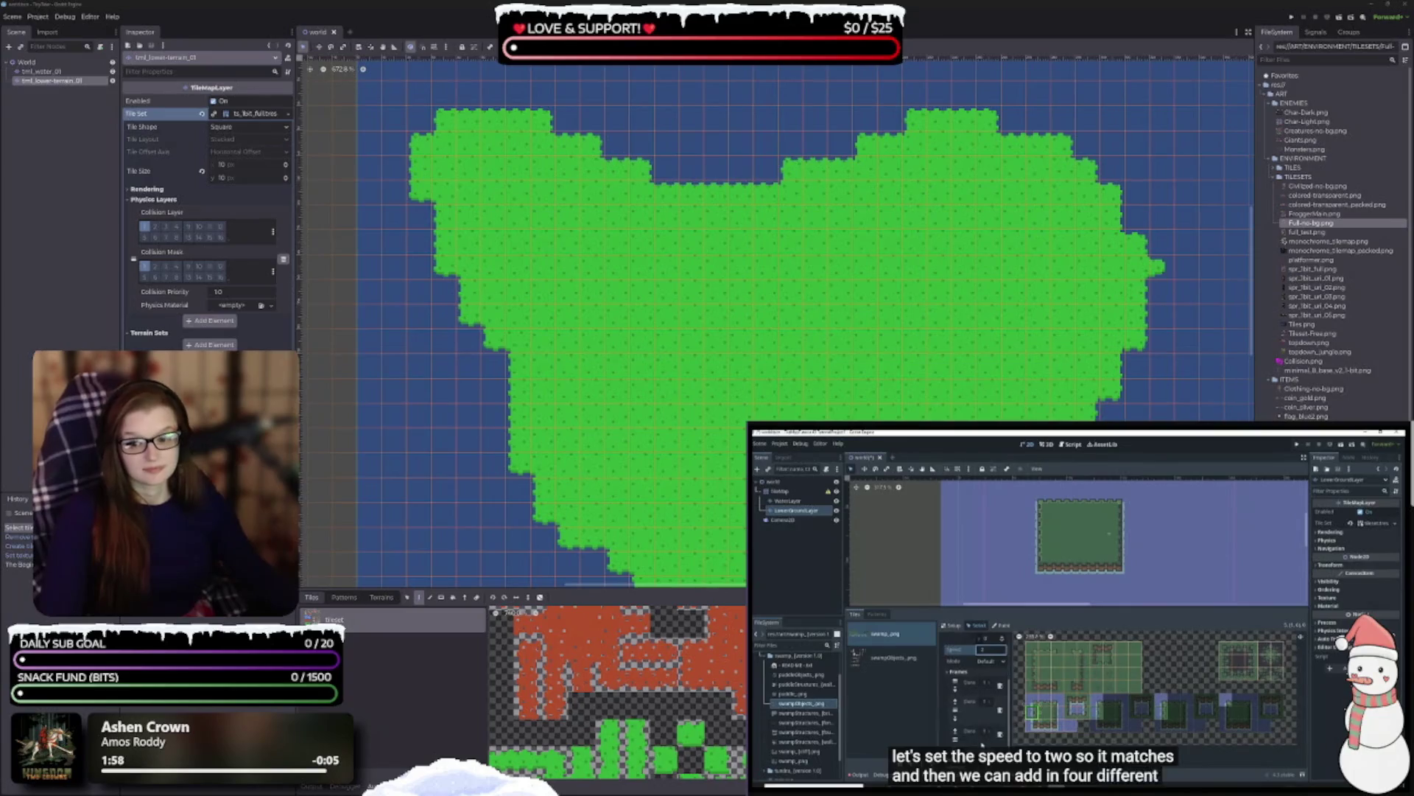
- Pause, briefly resume, and re-pause the Godot tile tutorial video
left_click(1083, 613)
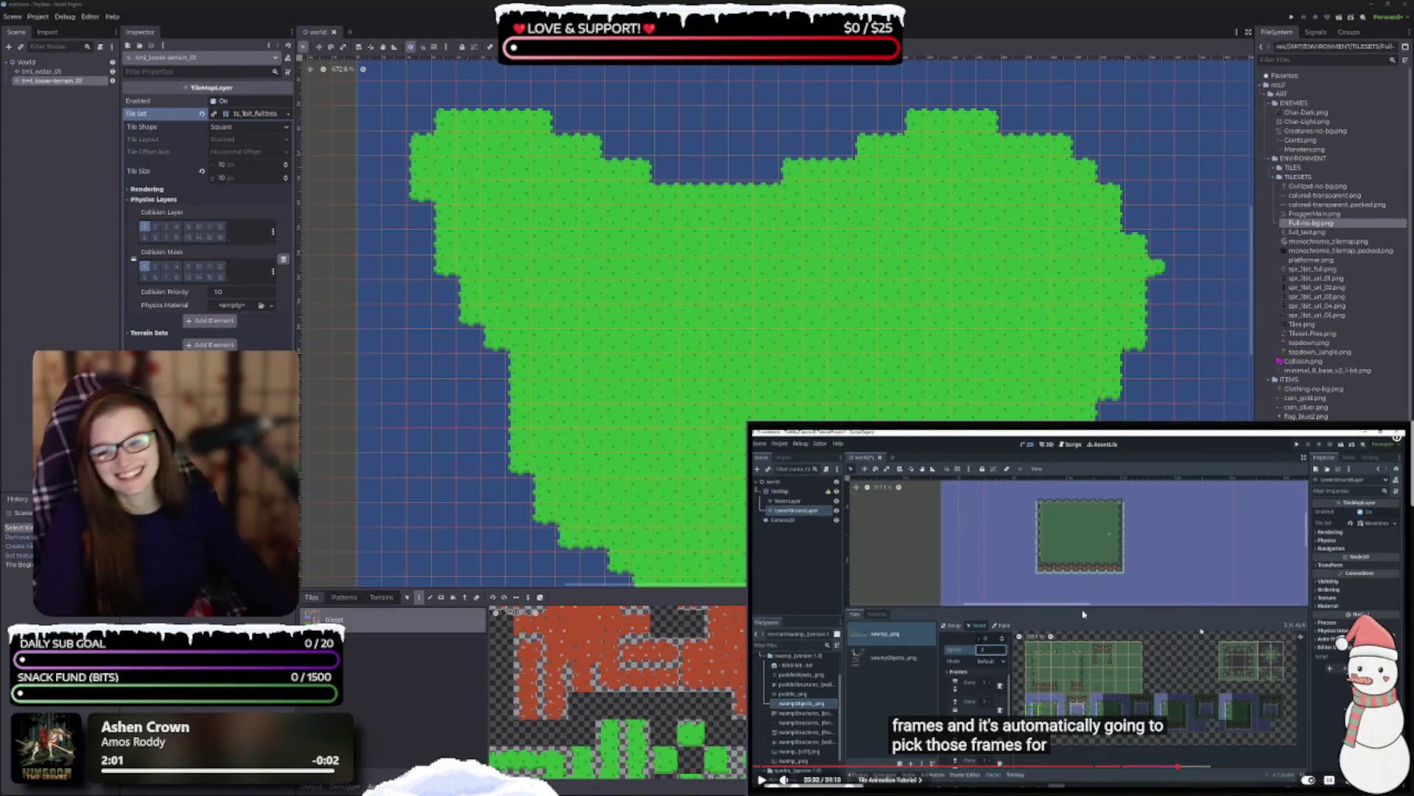
left_click(1032, 613)
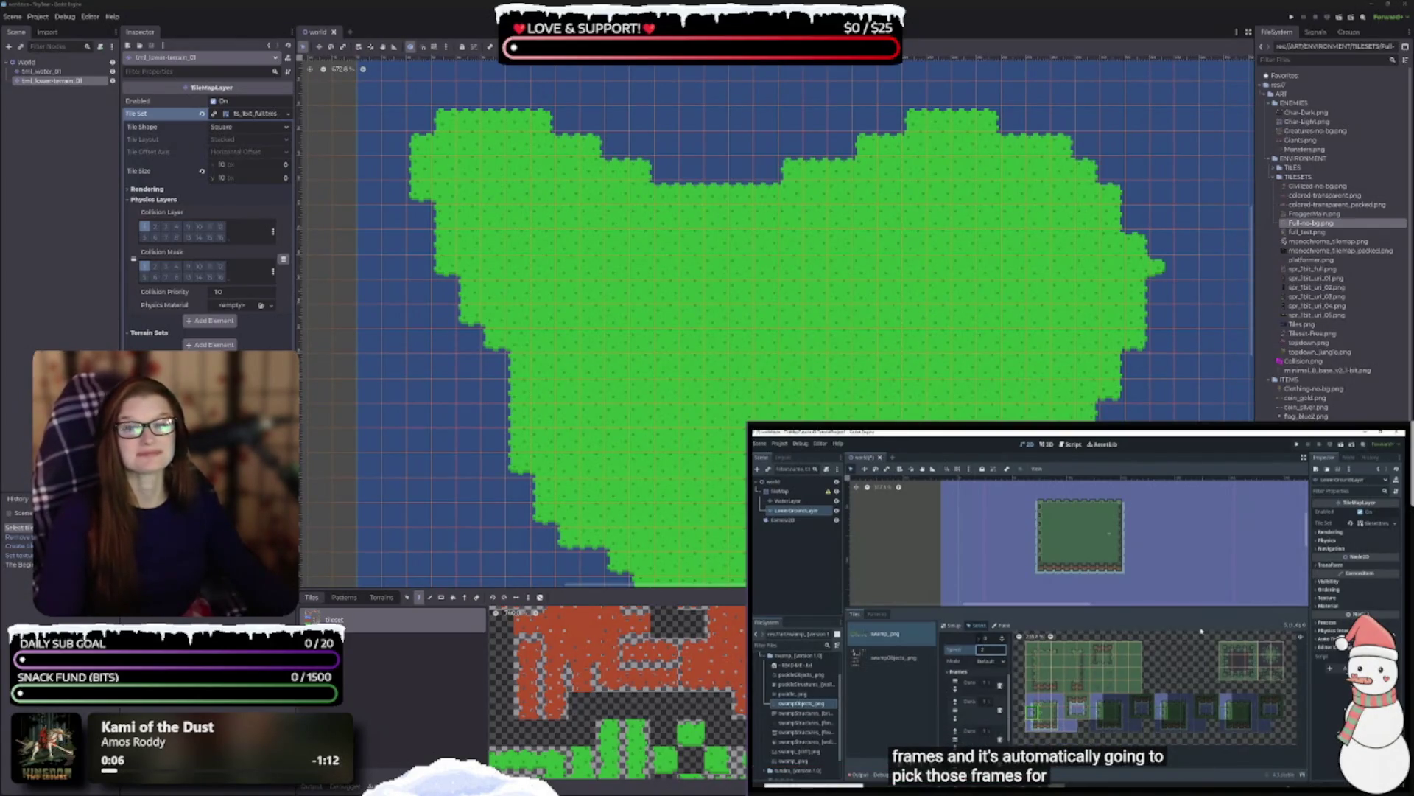
left_click(1081, 610)
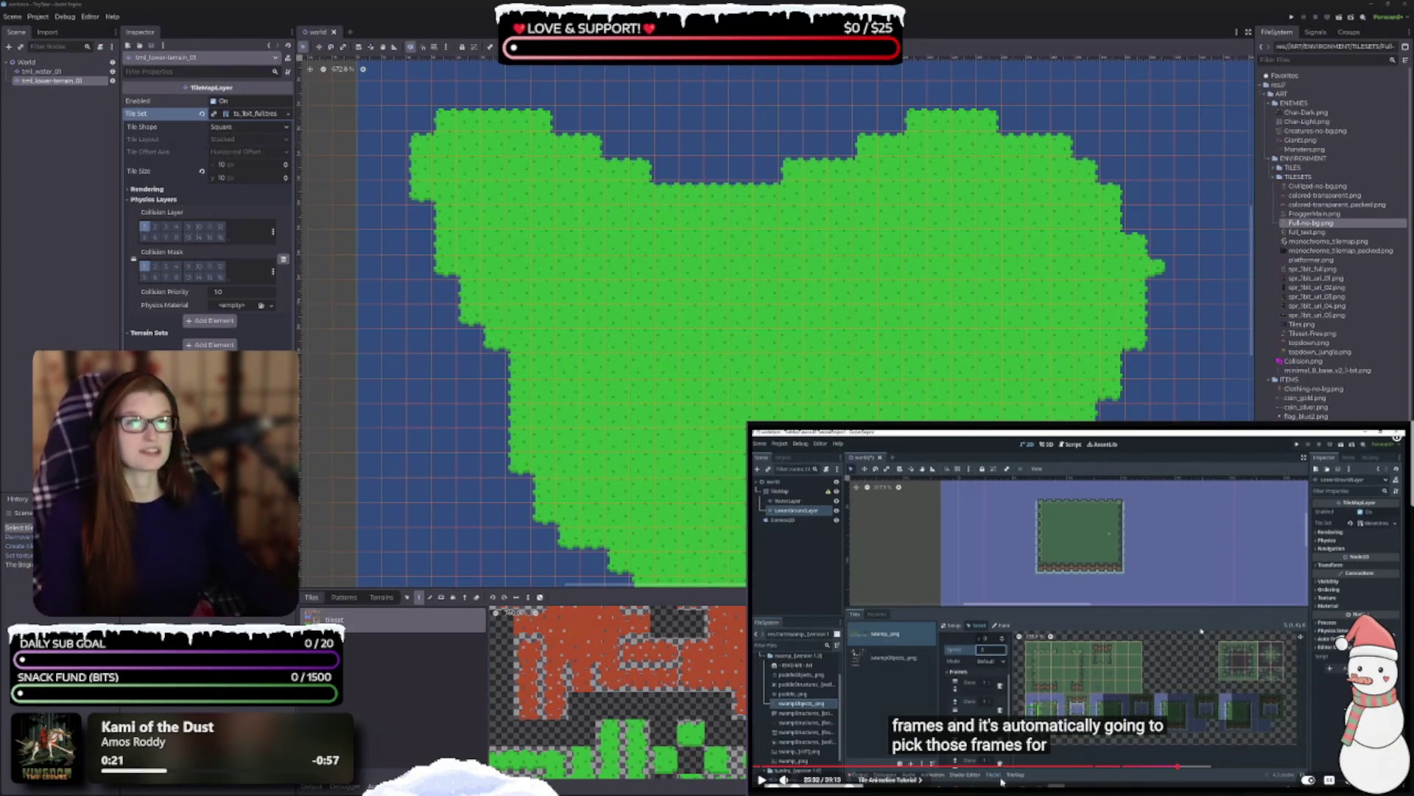
- Go back to the 'Basic Save & Load' E15 Godot 4 RPG video
scroll(1013, 790, "down", 5)
scroll(956, 746, "up", 4)
scroll(956, 746, "up", 2)
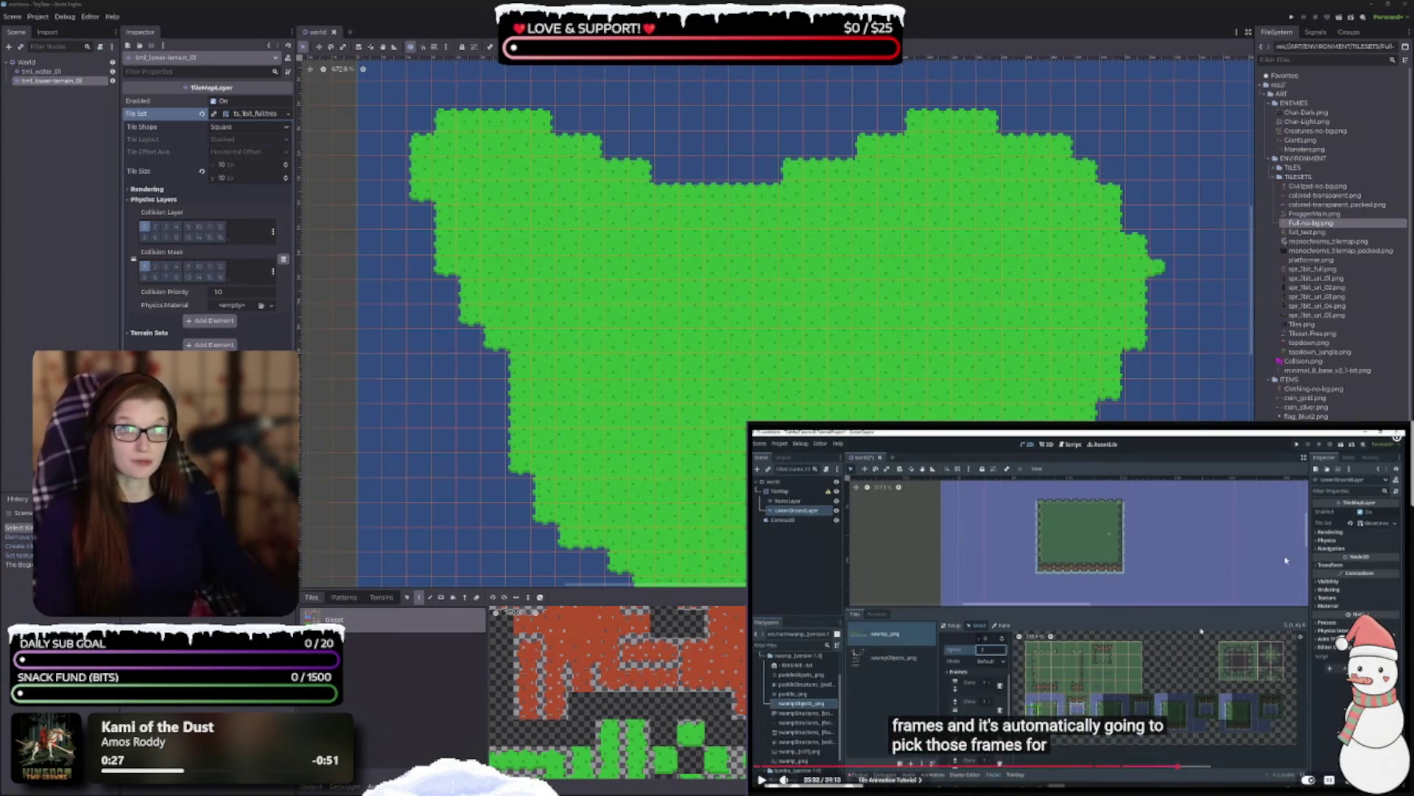
key("shift+n")
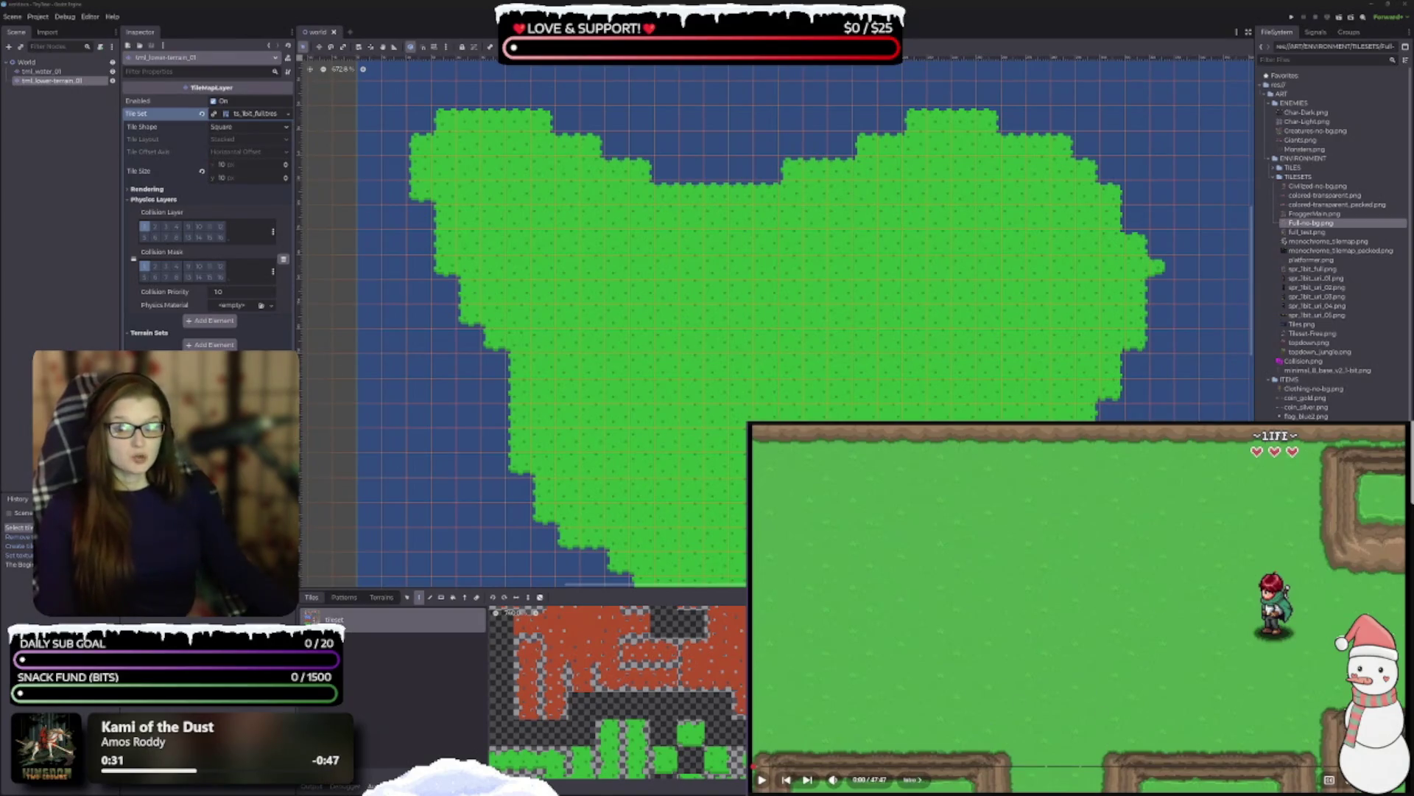
scroll(804, 653, "down", 3)
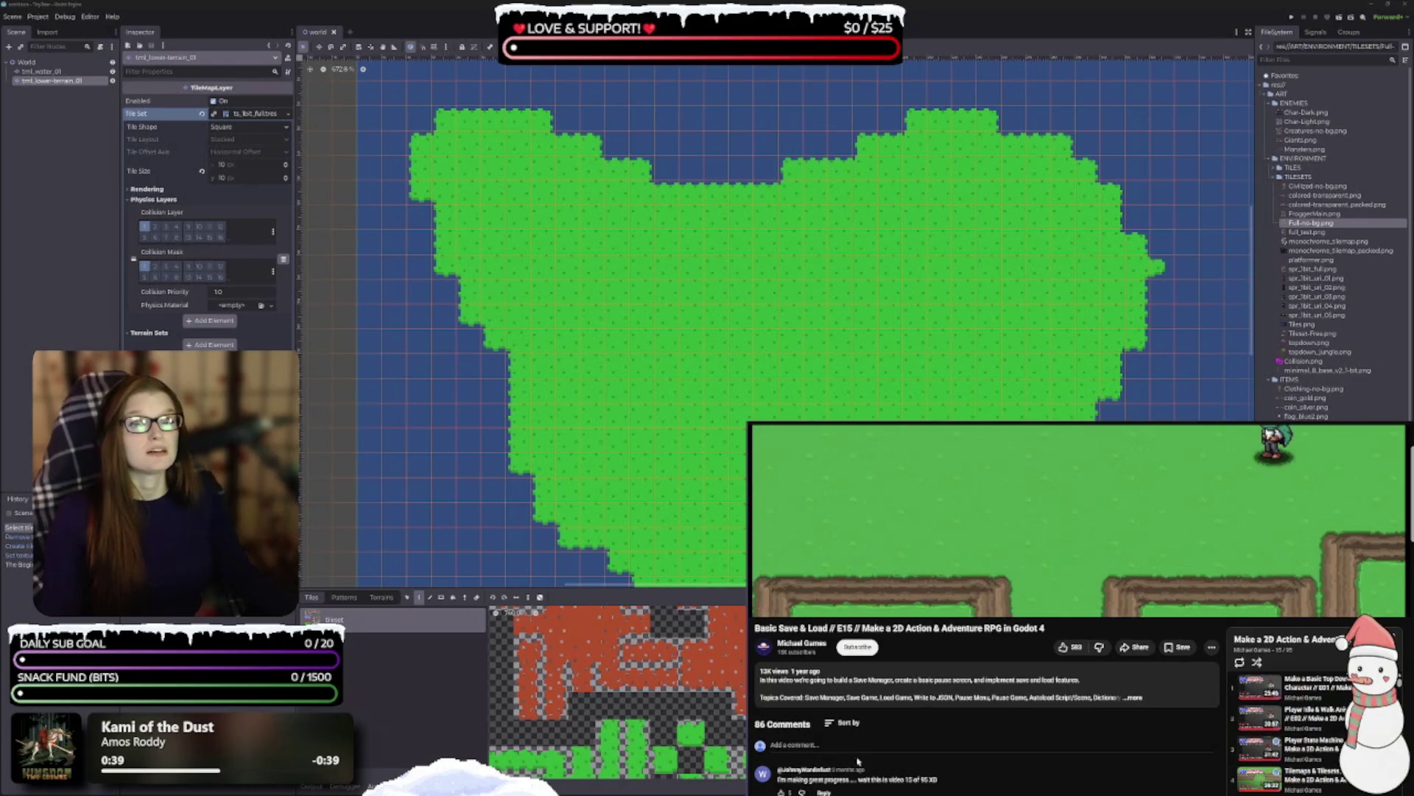
- Return to the Godot tile tutorial and enlarge the tile palette in the editor
key("f")
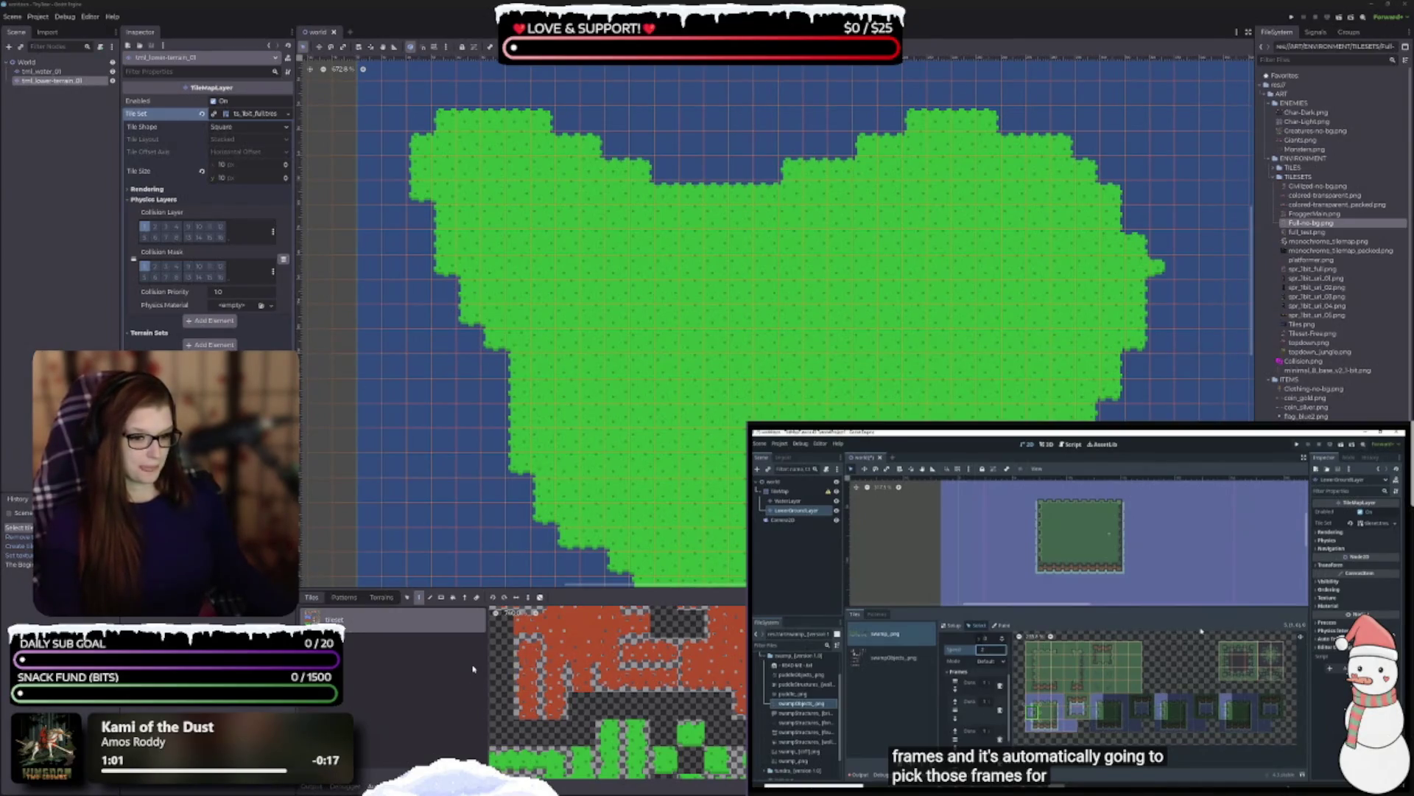
left_click_drag(599, 585, 594, 533)
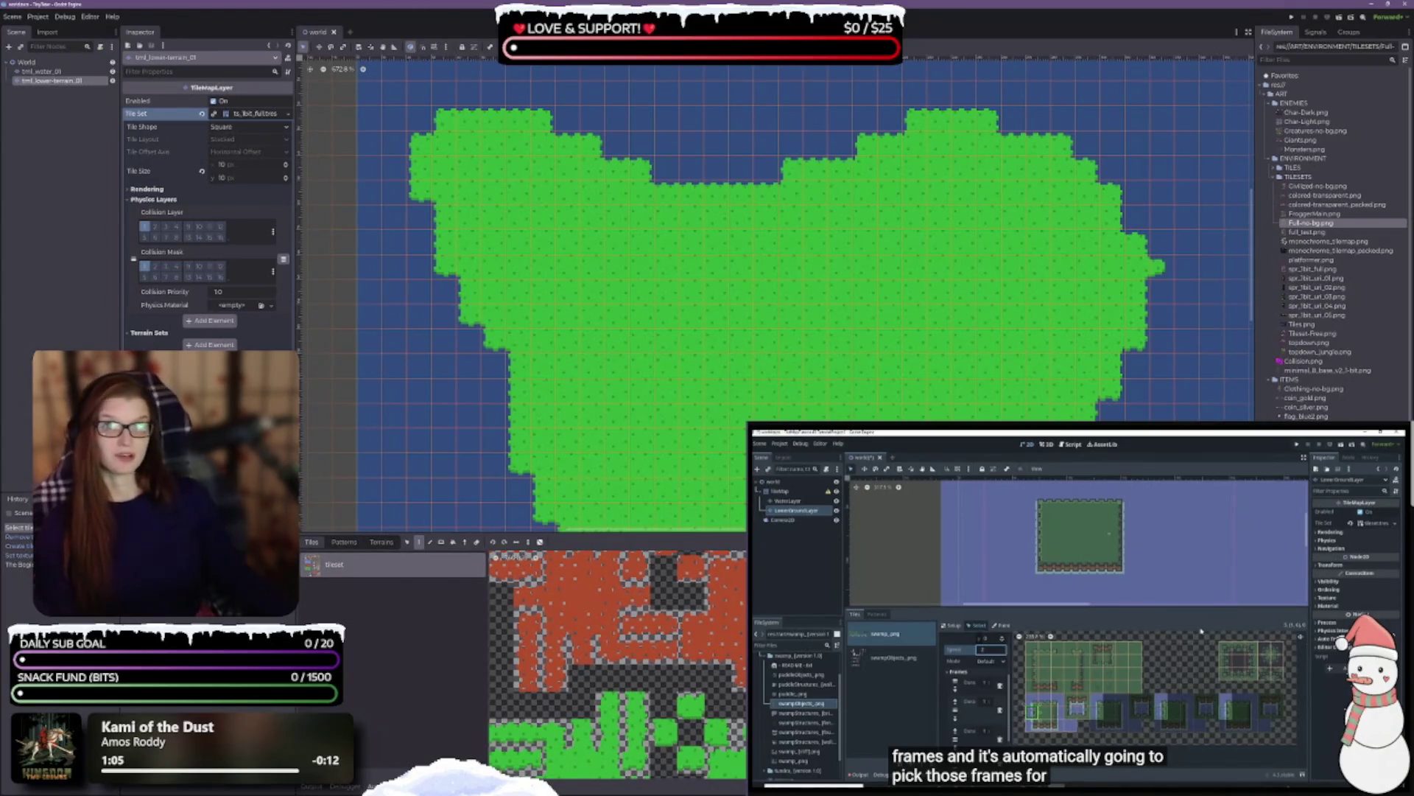
- Select the 'In Depth TILEMAP Tutorial For Godot 4.3+' title, then return to the E15 RPG video
scroll(1075, 611, "down", 1)
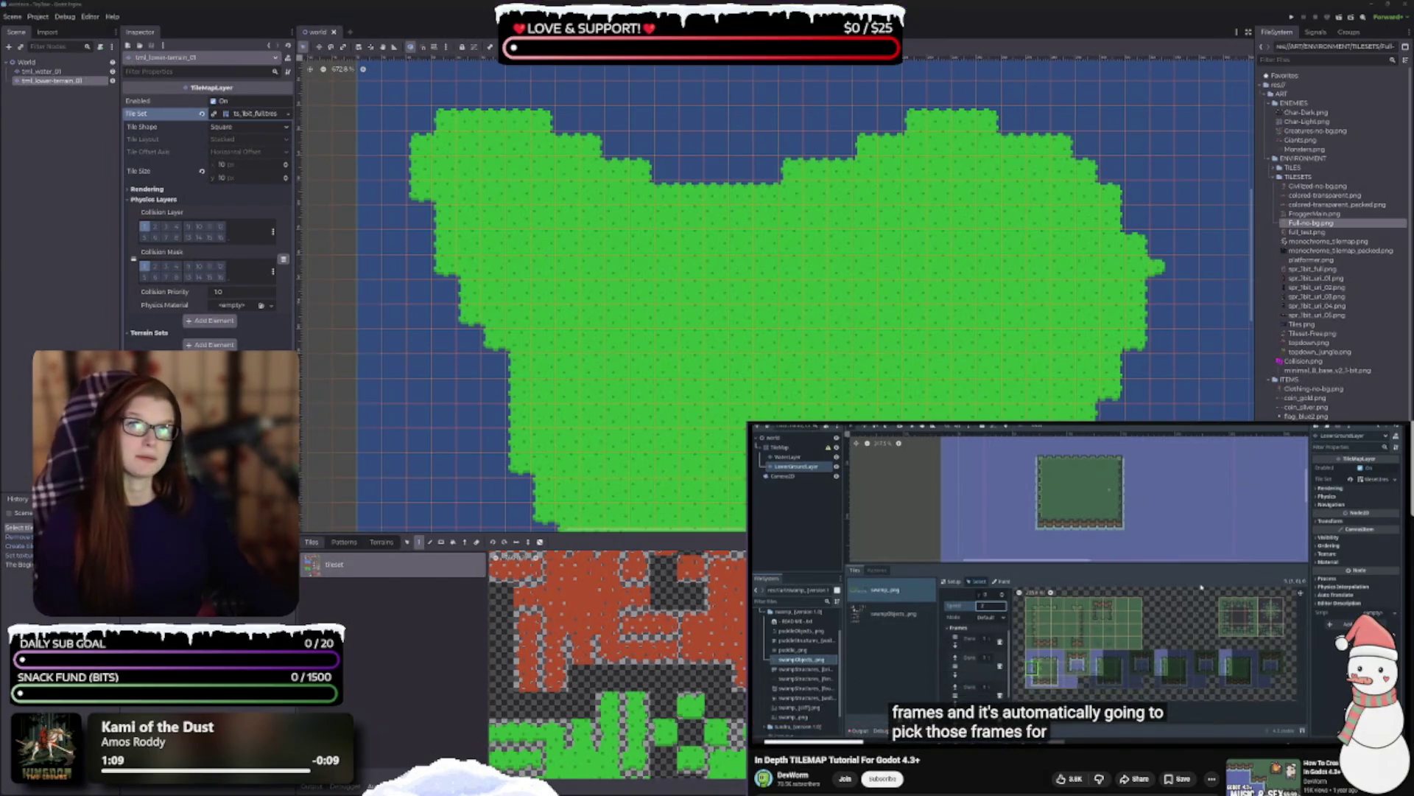
left_click_drag(921, 760, 803, 761)
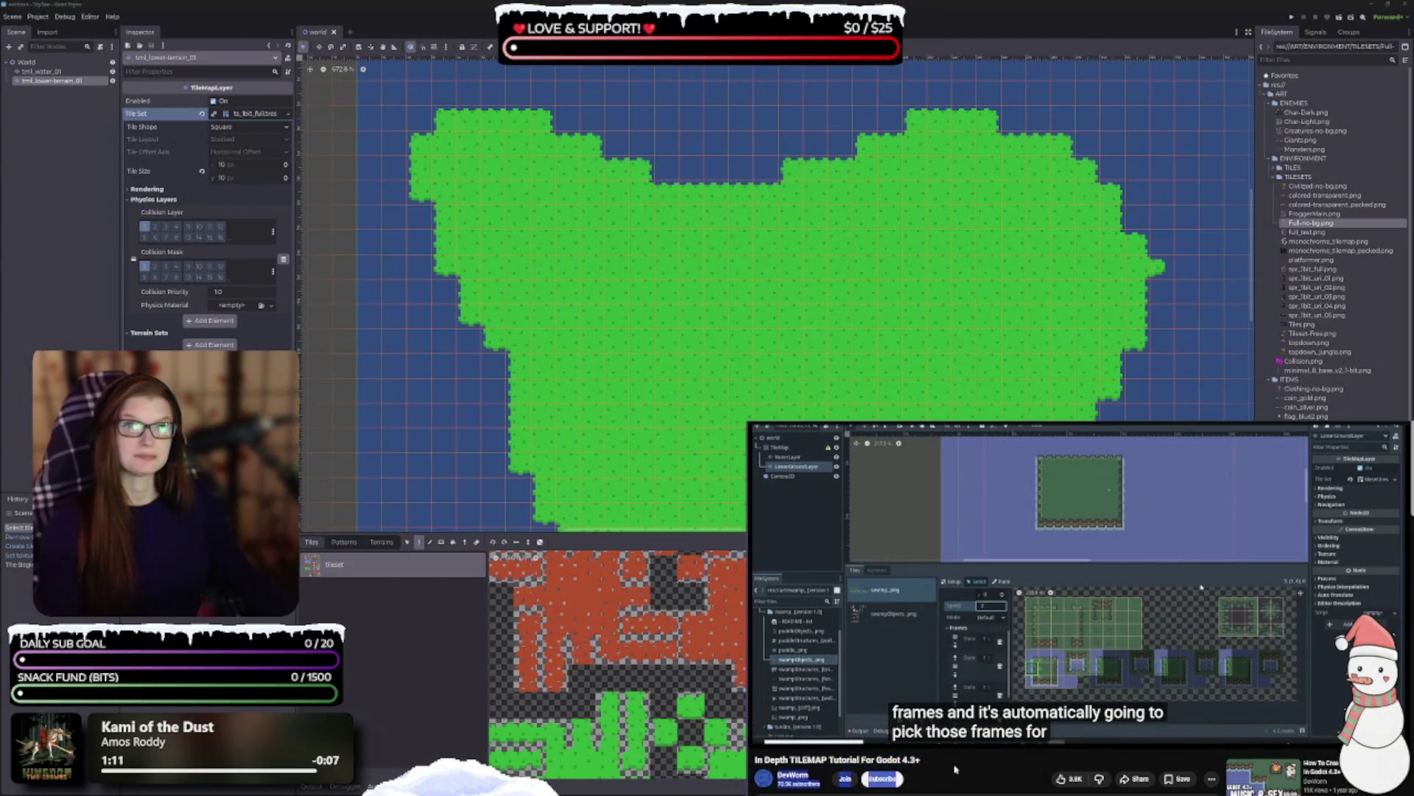
scroll(930, 769, "up", 1)
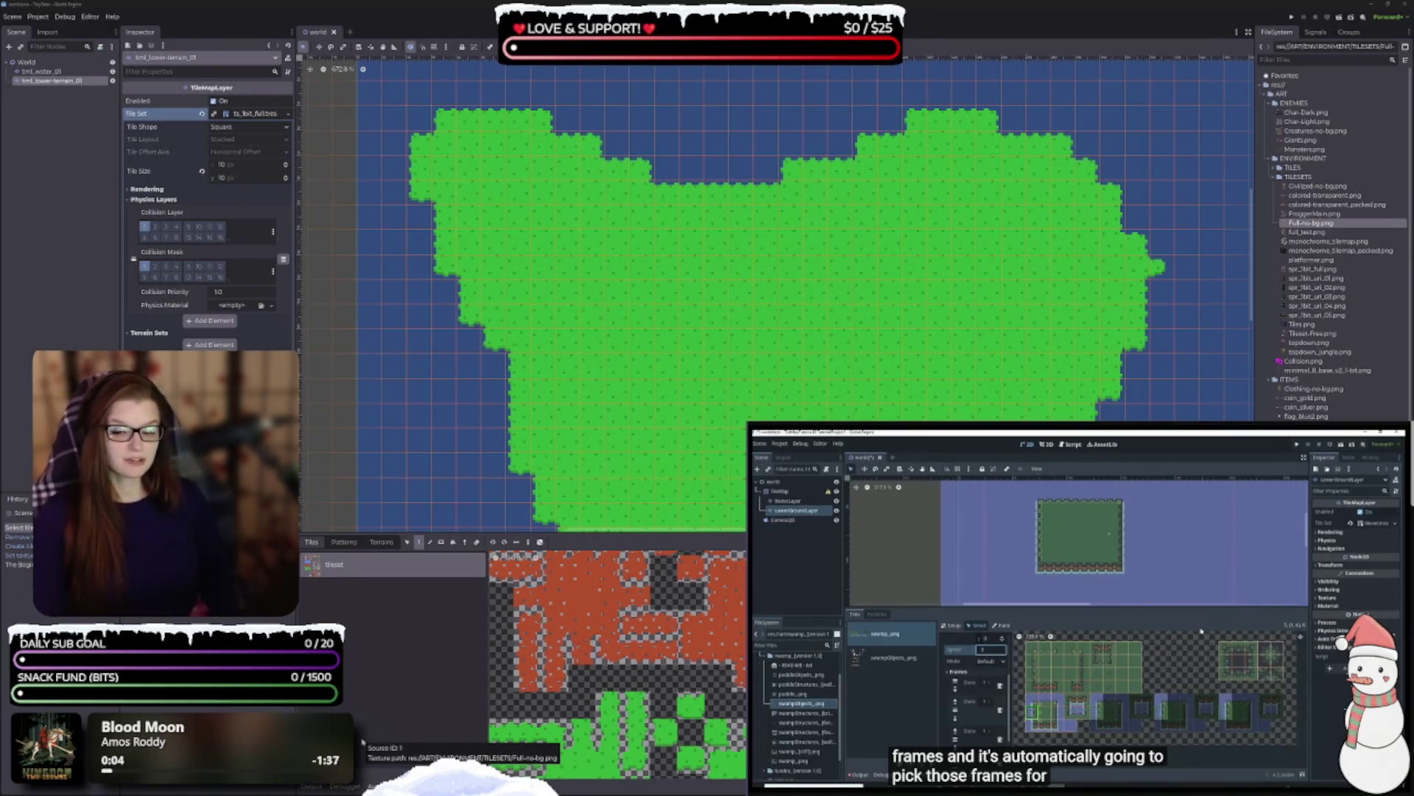
mouse_move(1071, 621)
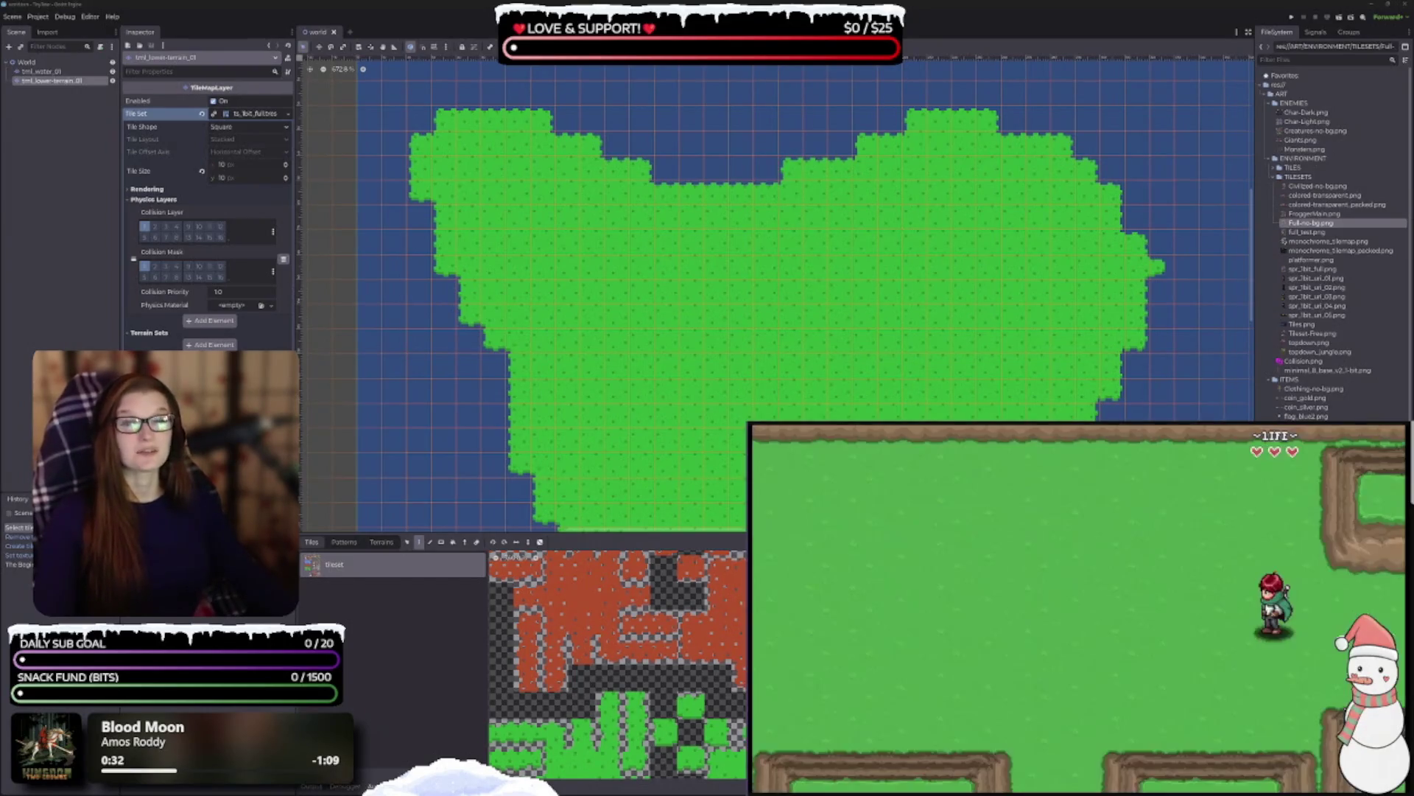
key("Escape")
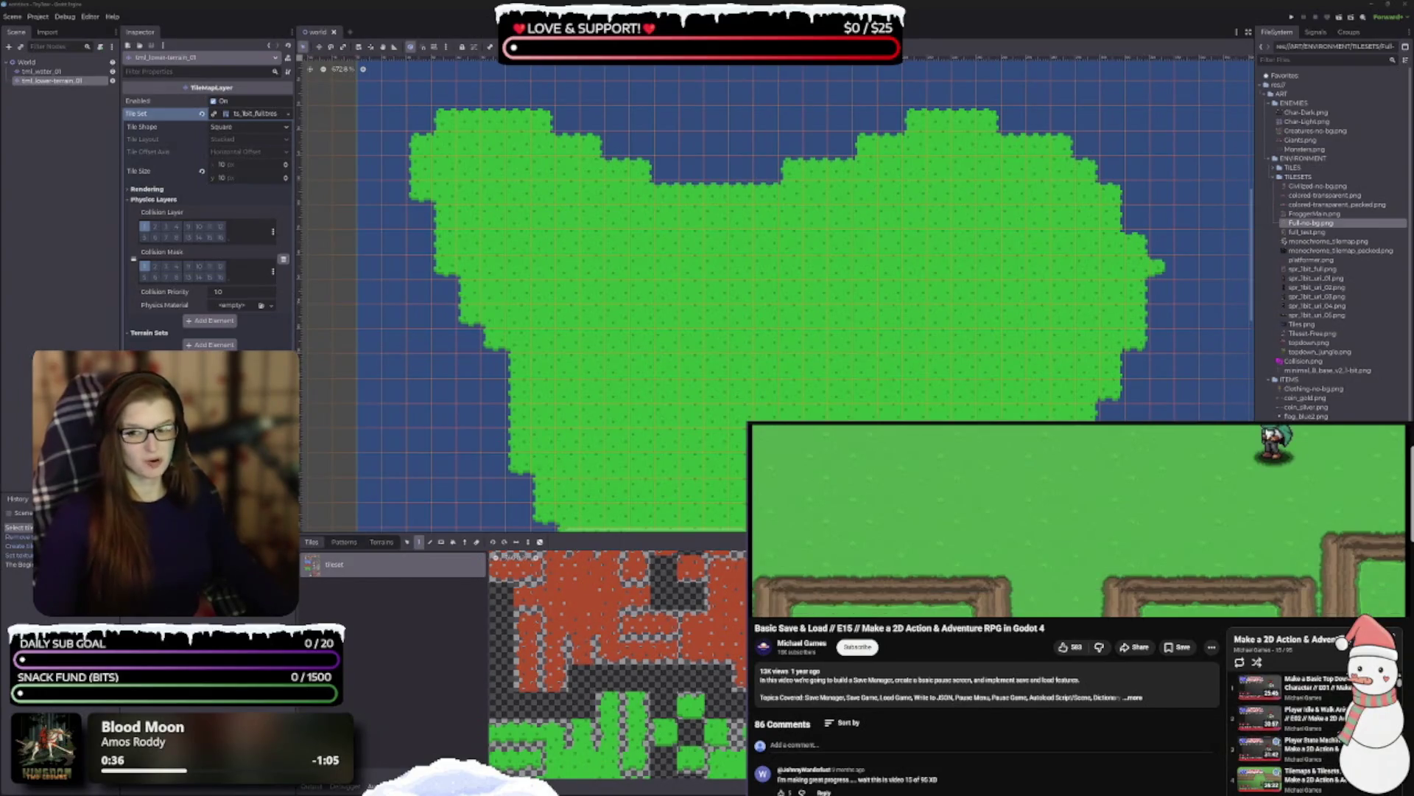
- Leave the RPG episode and return to the Godot tilemap tutorial's animation-frame explanation
scroll(1078, 610, "up", 2)
scroll(1079, 610, "up", 1)
mouse_move(1136, 747)
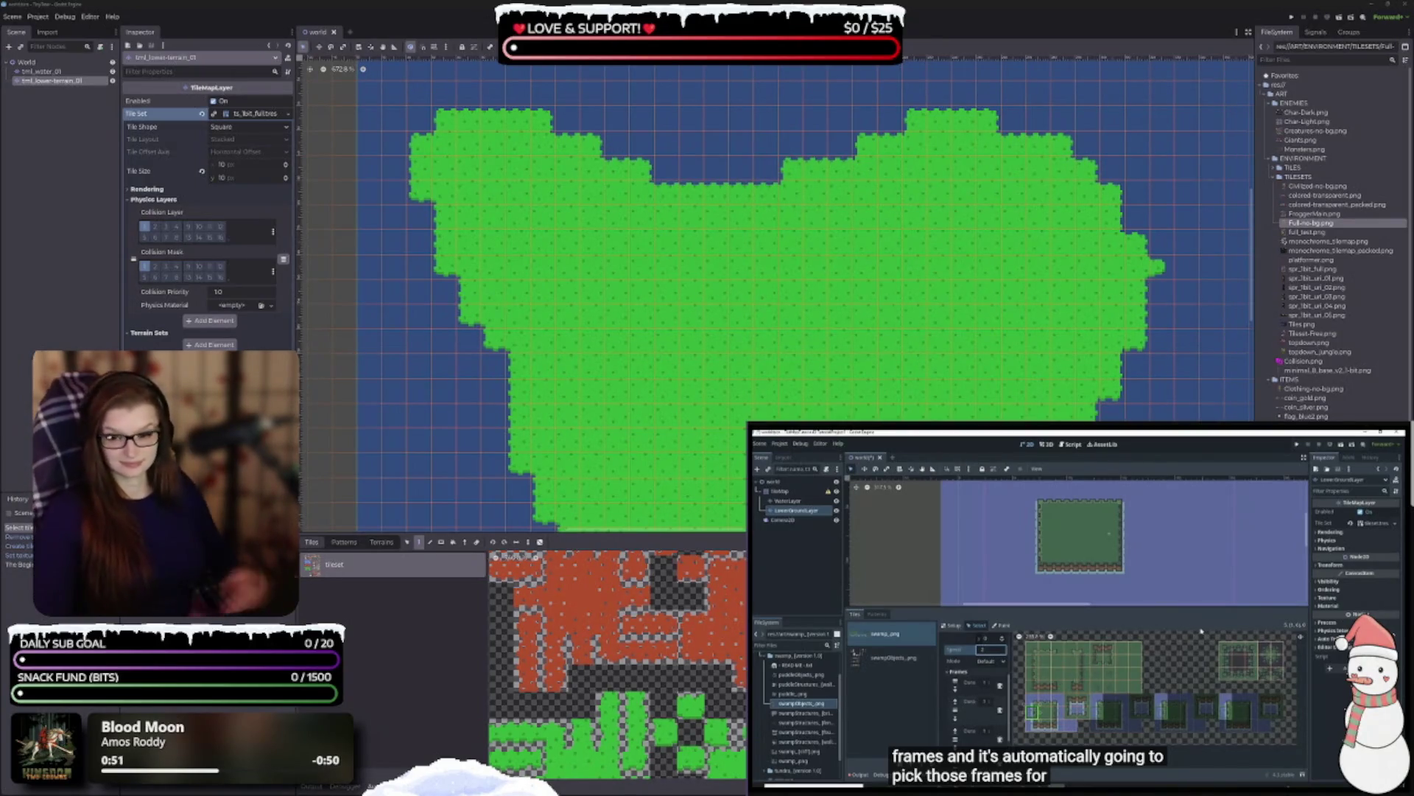
- Play the tile tutorial and pause it at the animation settings (four columns, separation four, speed two)
left_click(1186, 675)
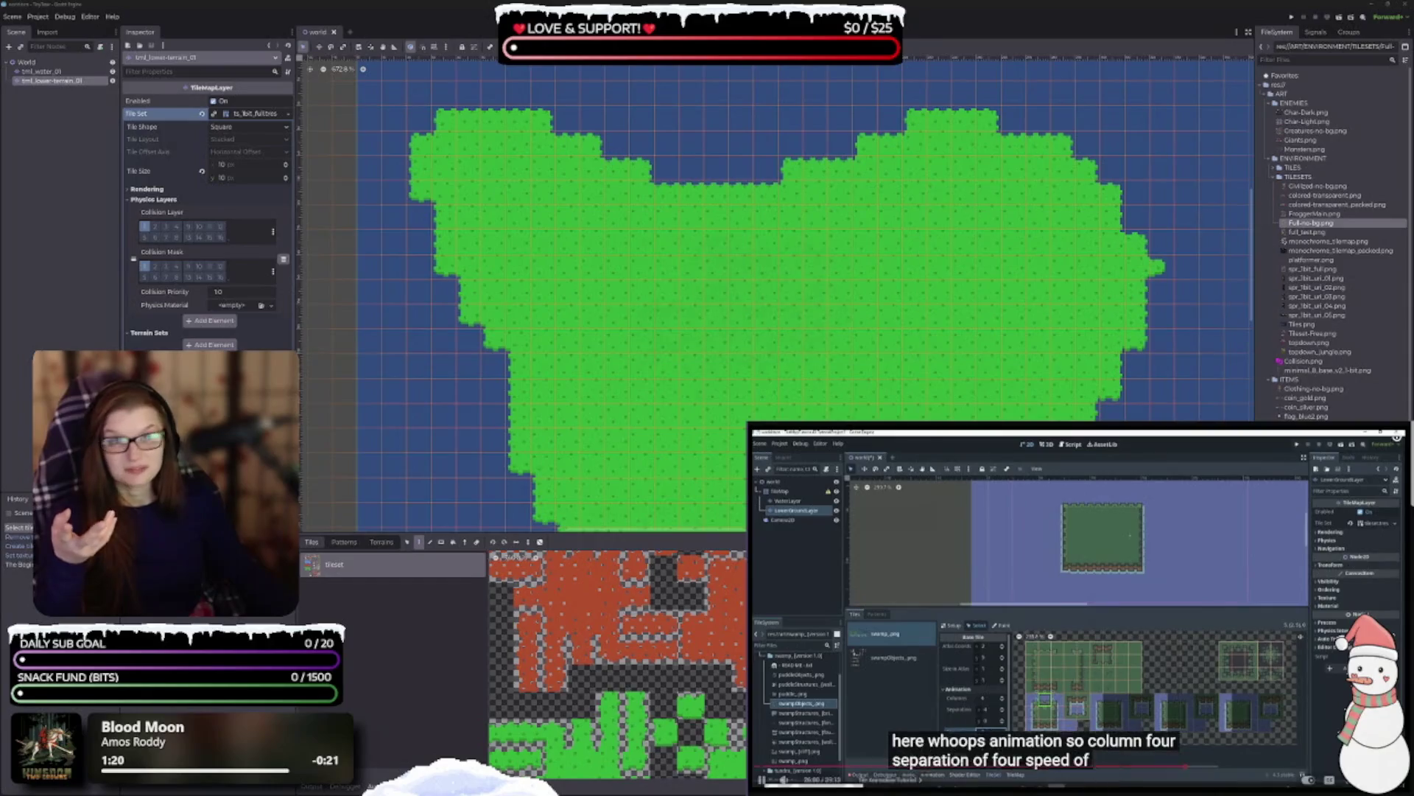
key("space")
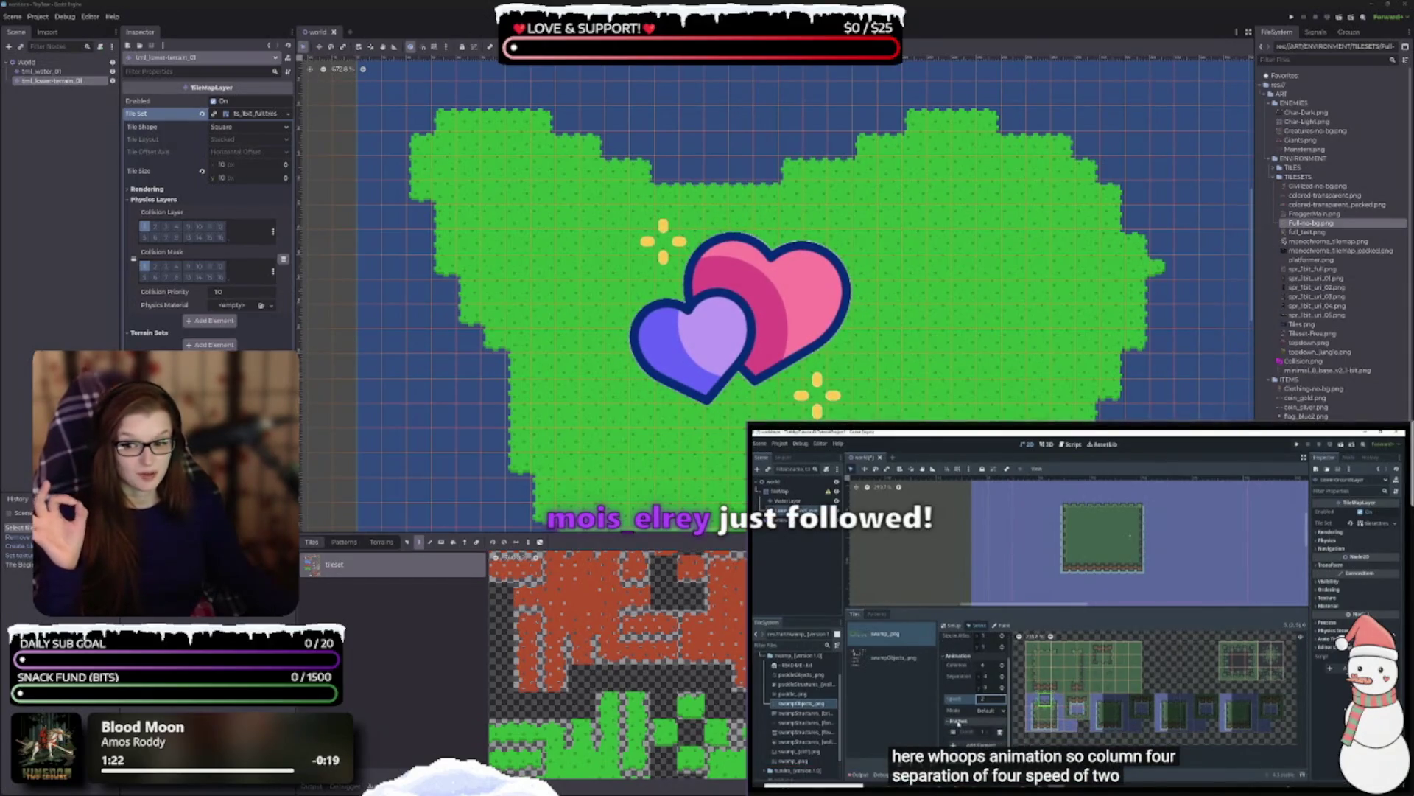
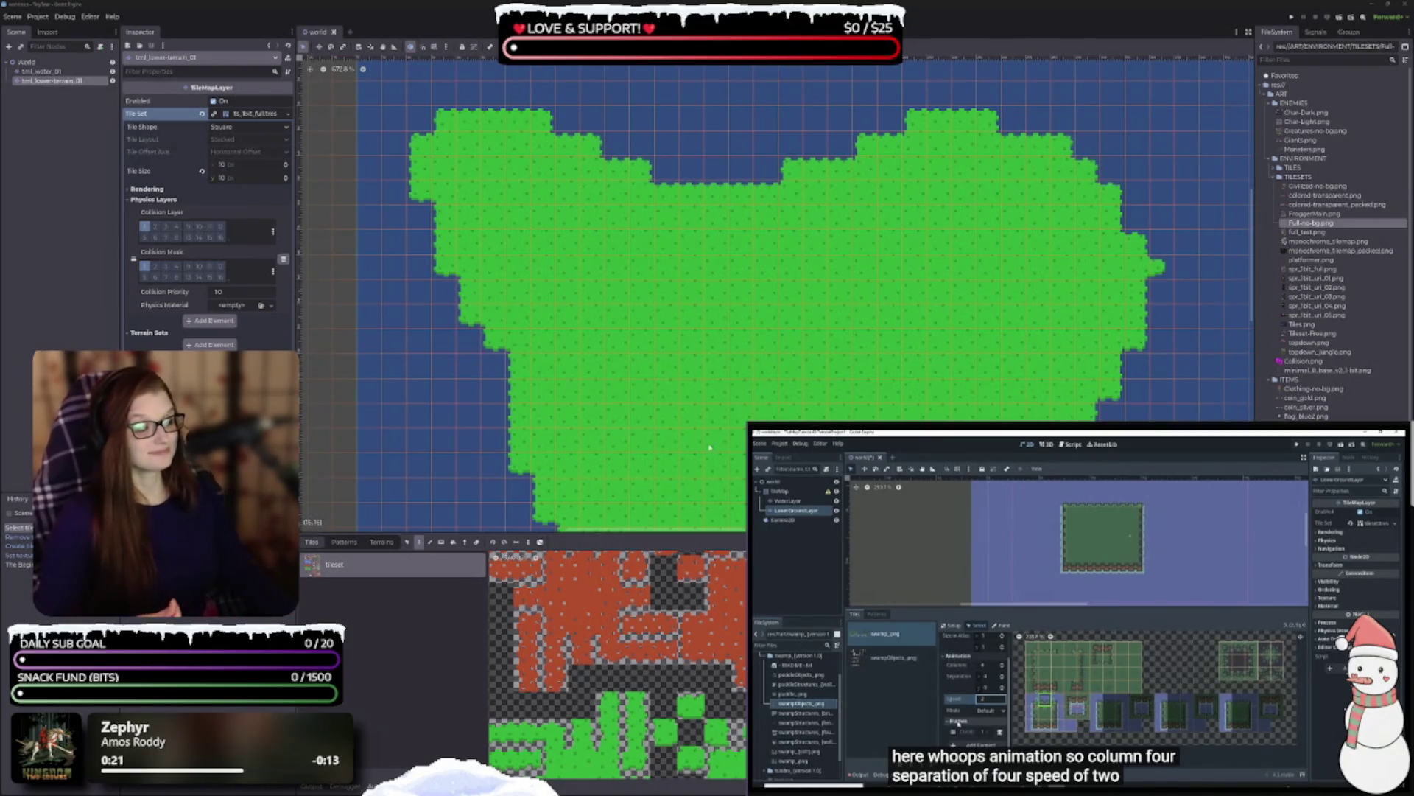
- Pause the reference tutorial and open the TileSet editor showing Base Tile atlas and animation properties
key("space")
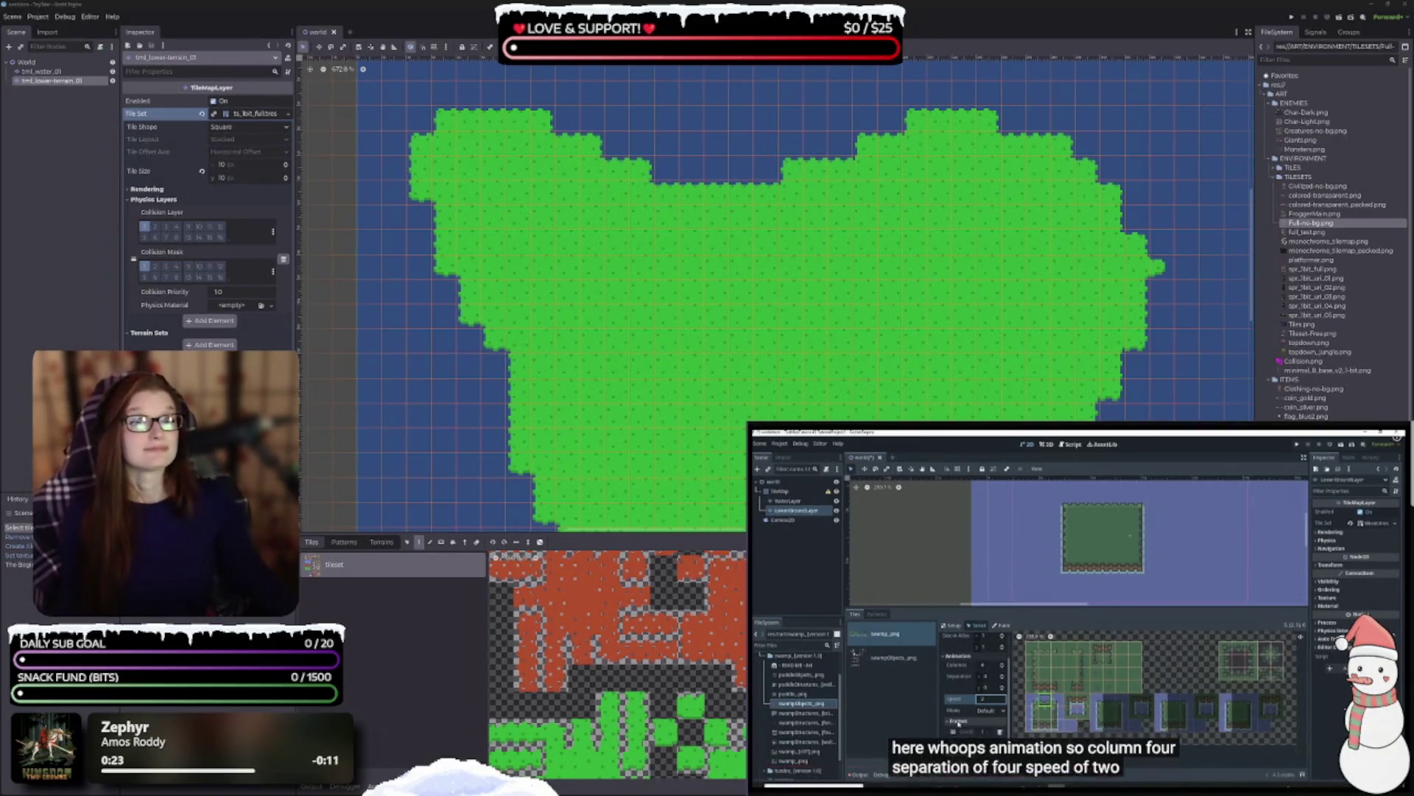
left_click(1065, 589)
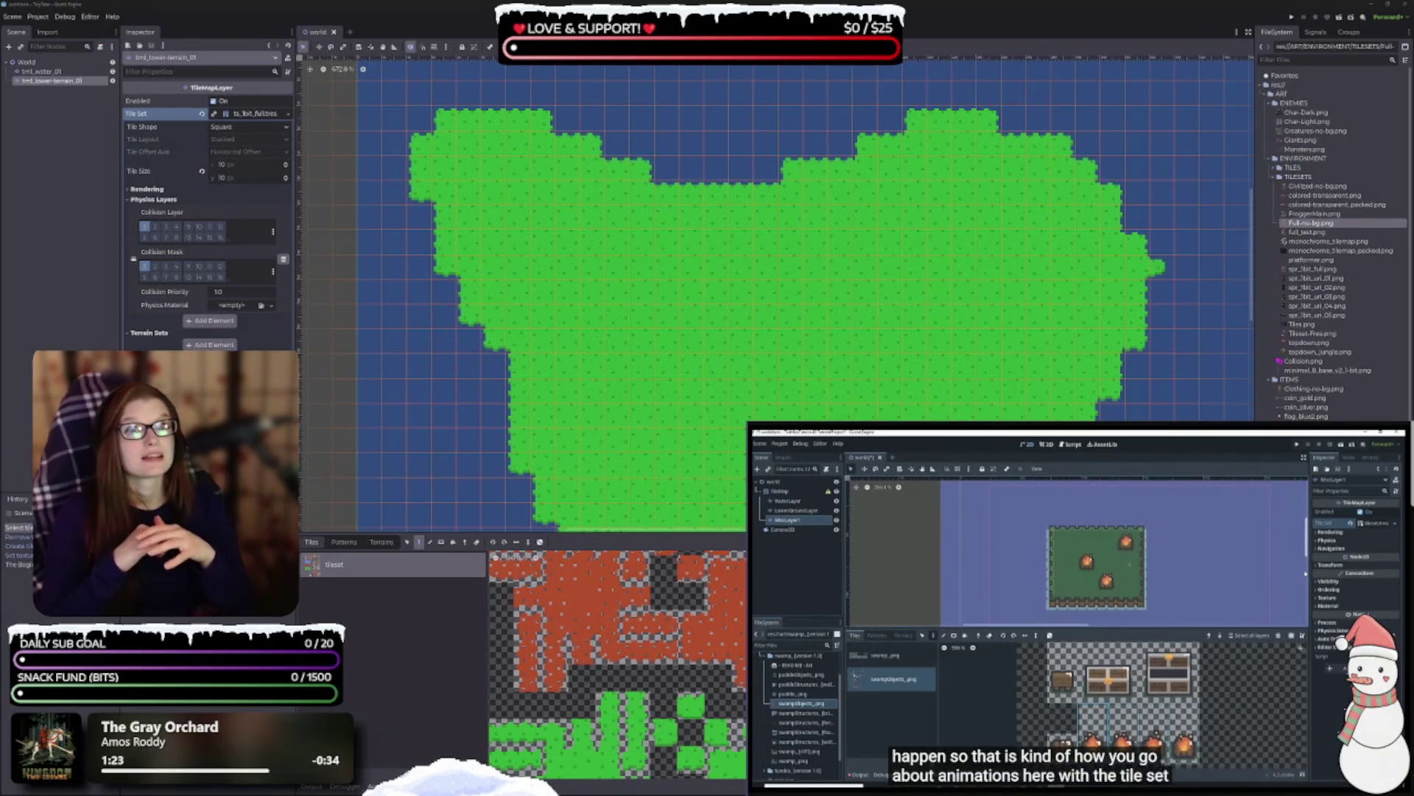
left_click(1104, 616)
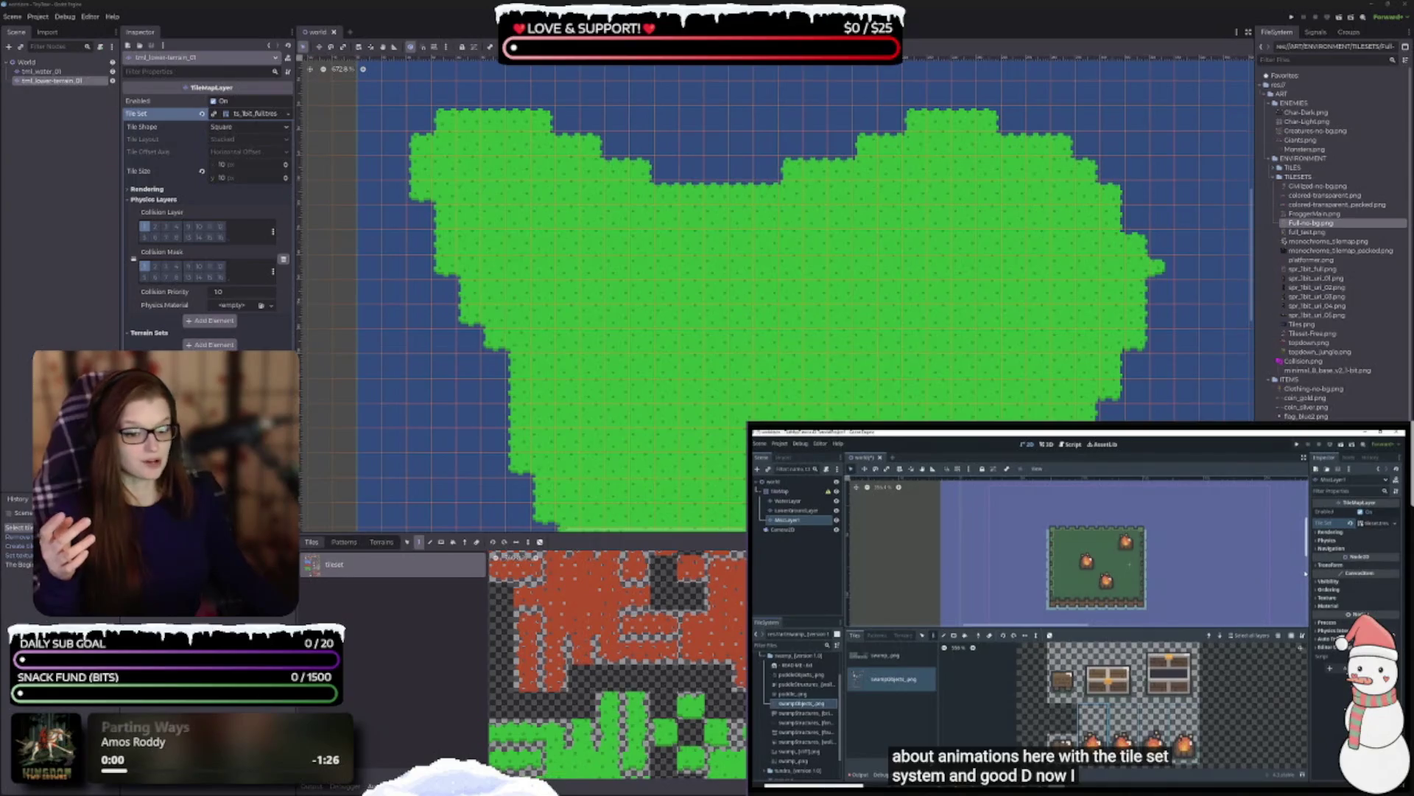
left_click(649, 644)
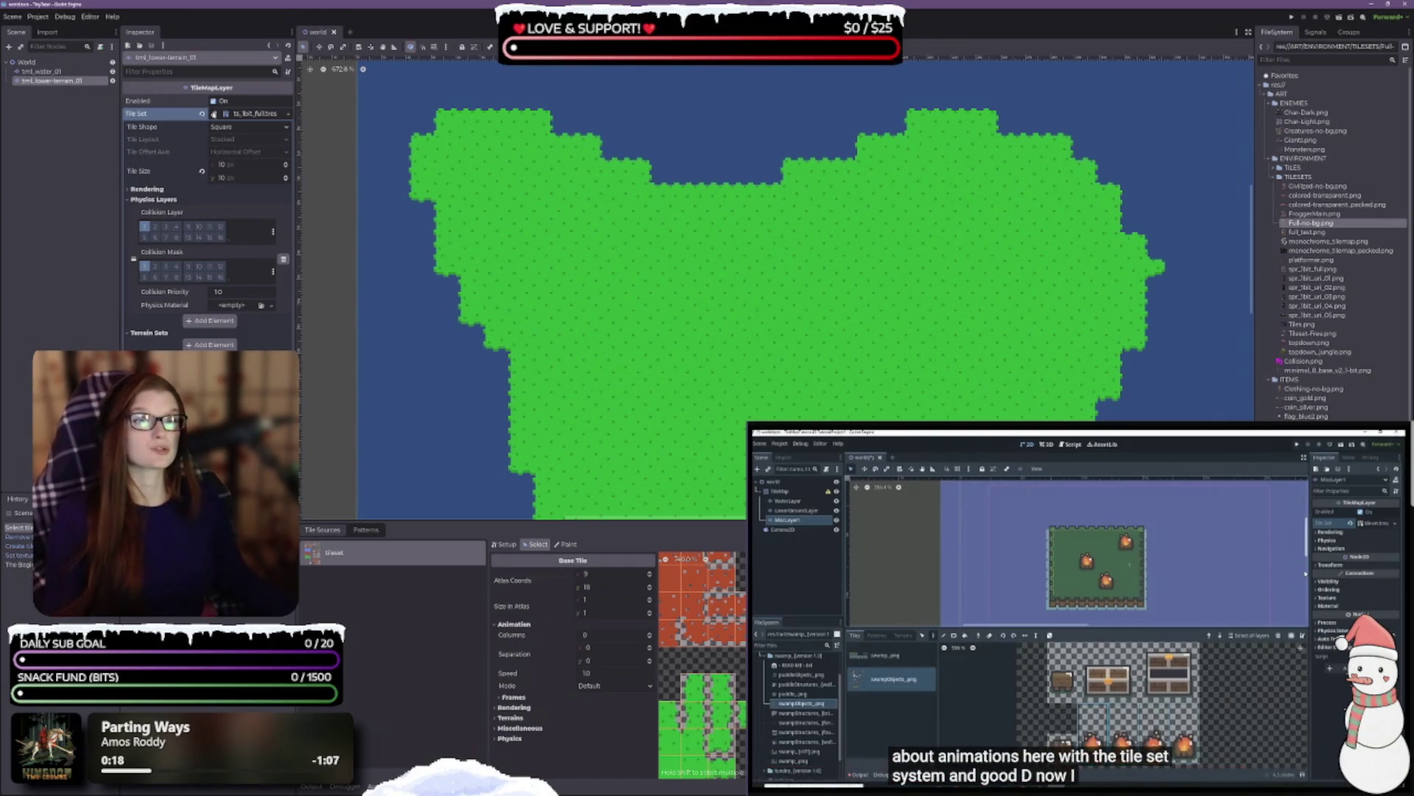
mouse_move(931, 763)
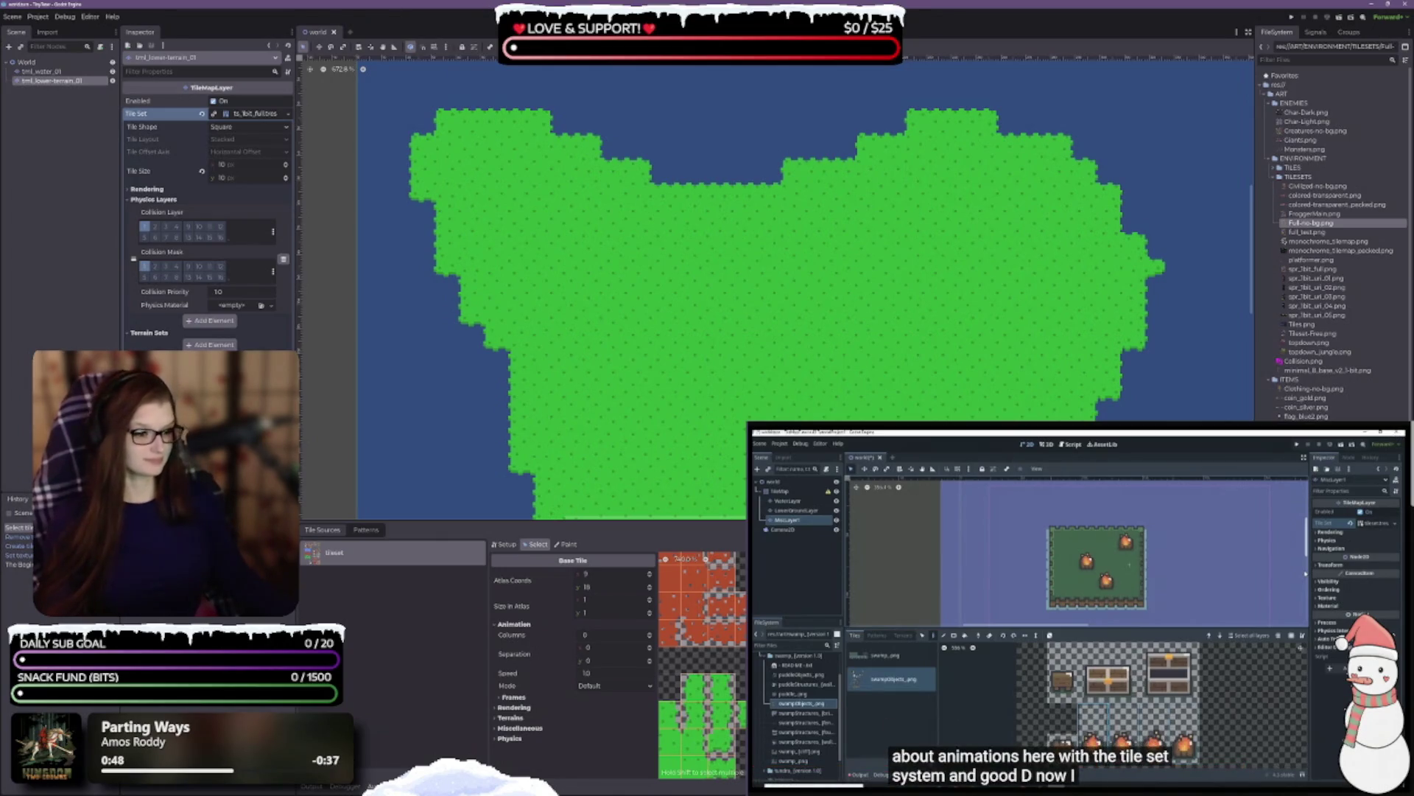
left_click(1111, 575)
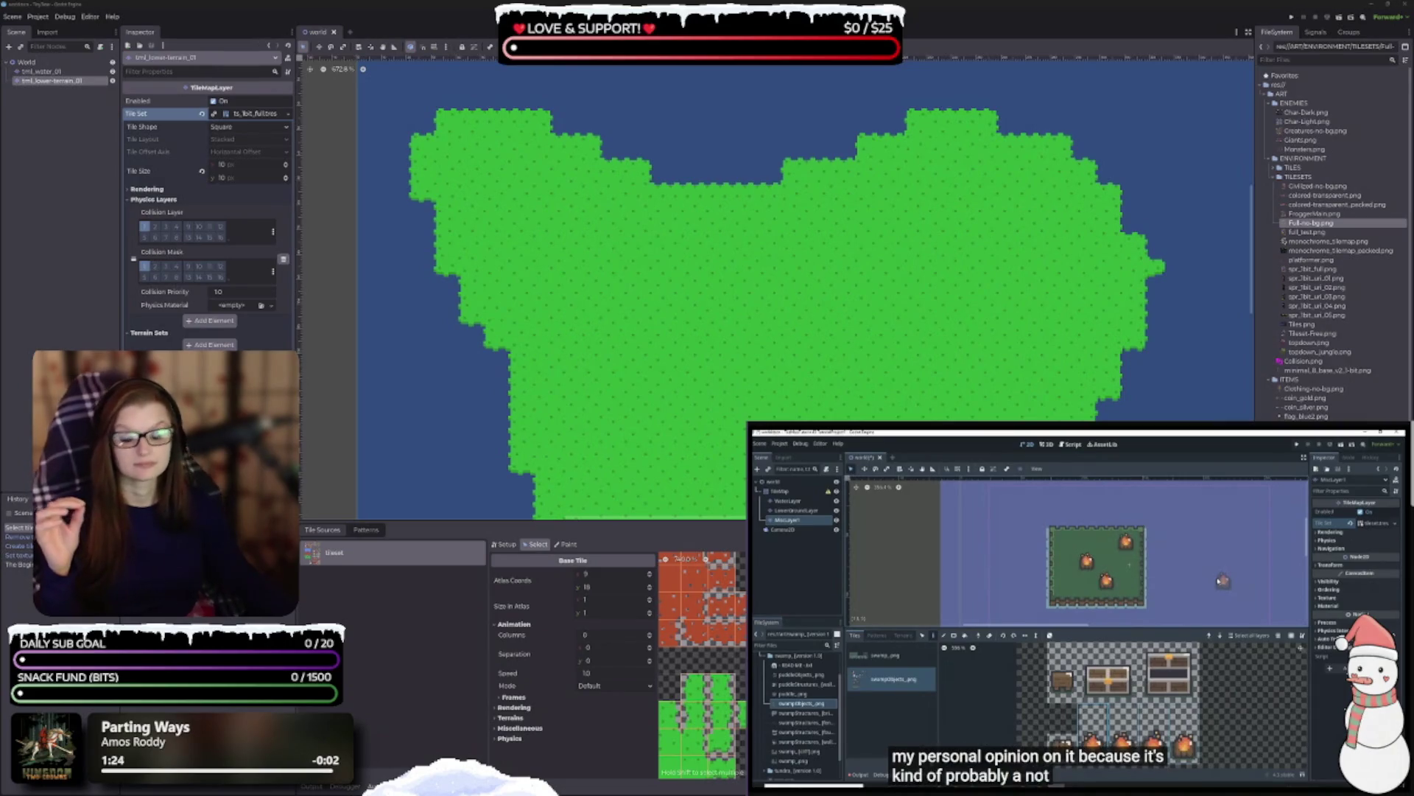
mouse_move(1045, 622)
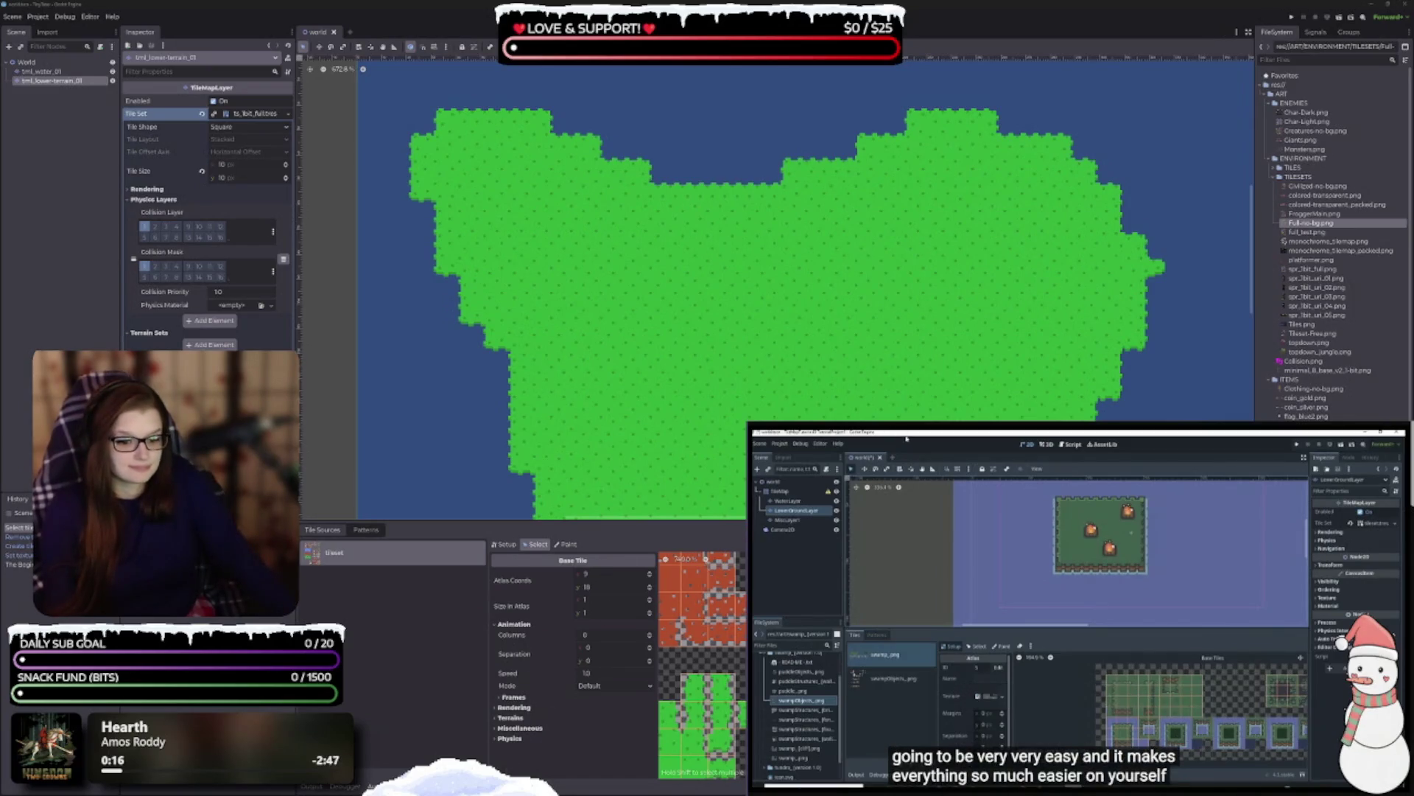
- Return to the TileMap editor and enlarge the atlas panel to show the blue, red and green sheets
left_click(531, 786)
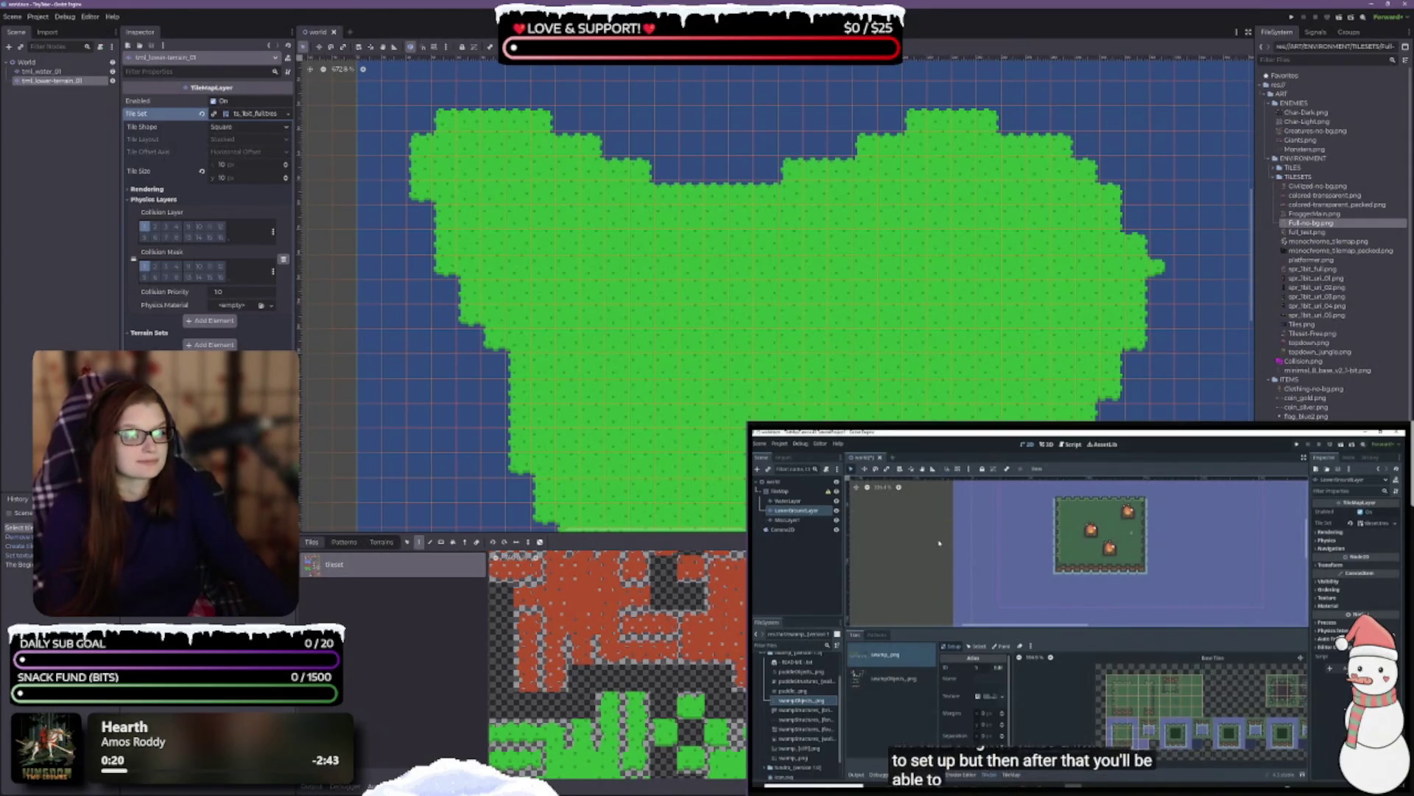
left_click_drag(767, 535, 766, 146)
scroll(743, 390, "up", 3)
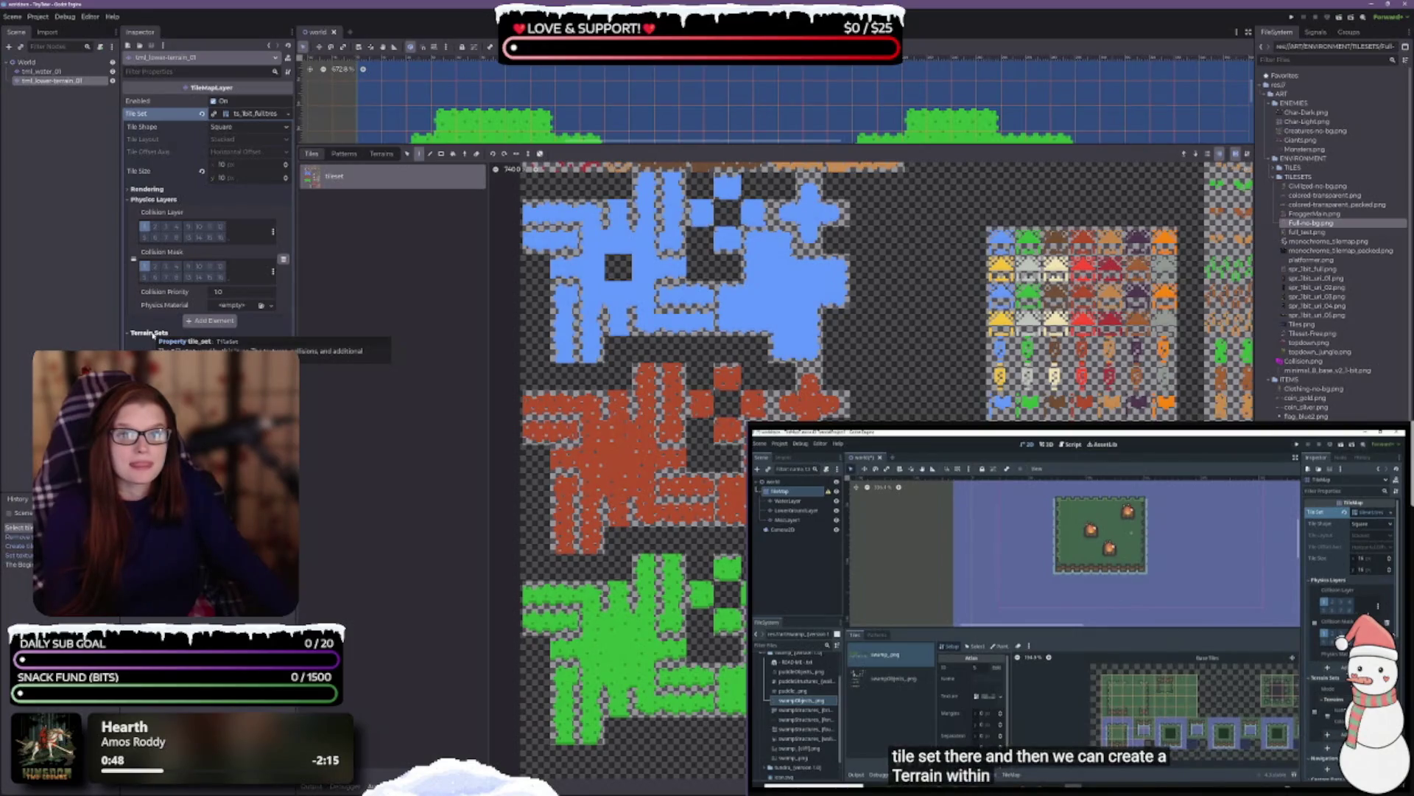
- Expand Terrain Sets and add a new terrain set element set to Match Corners and Sides
left_click(152, 333)
left_click(212, 345)
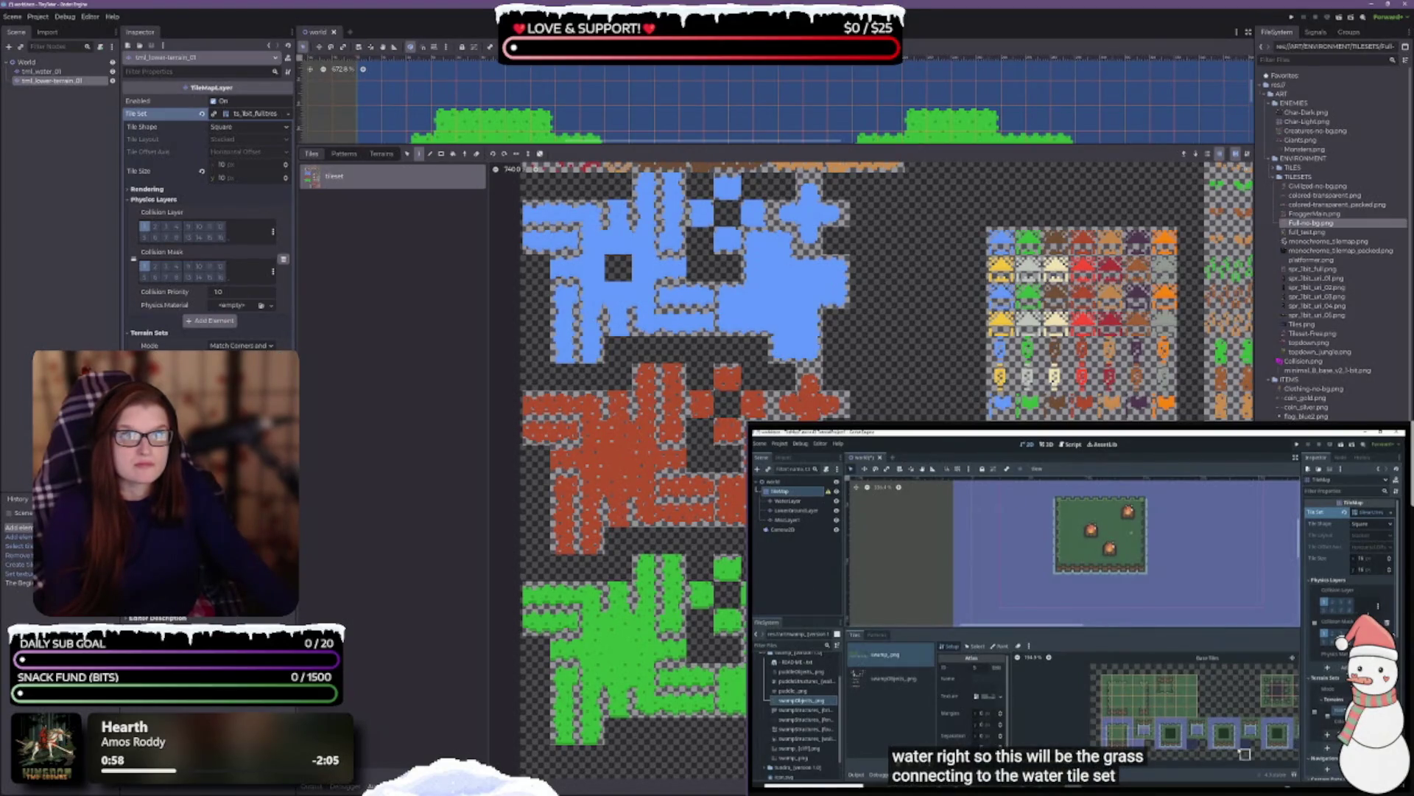
key("space")
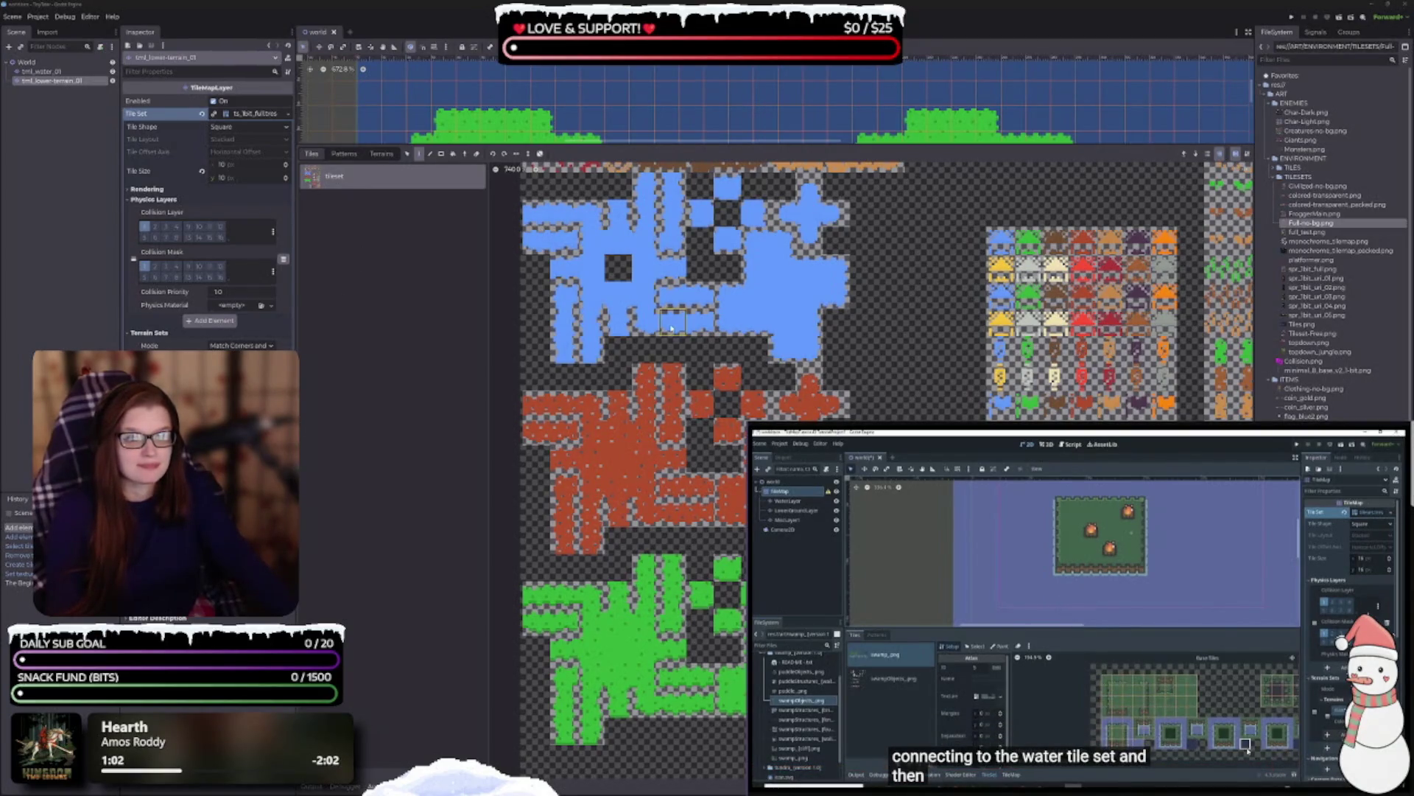
scroll(672, 327, "up", 3)
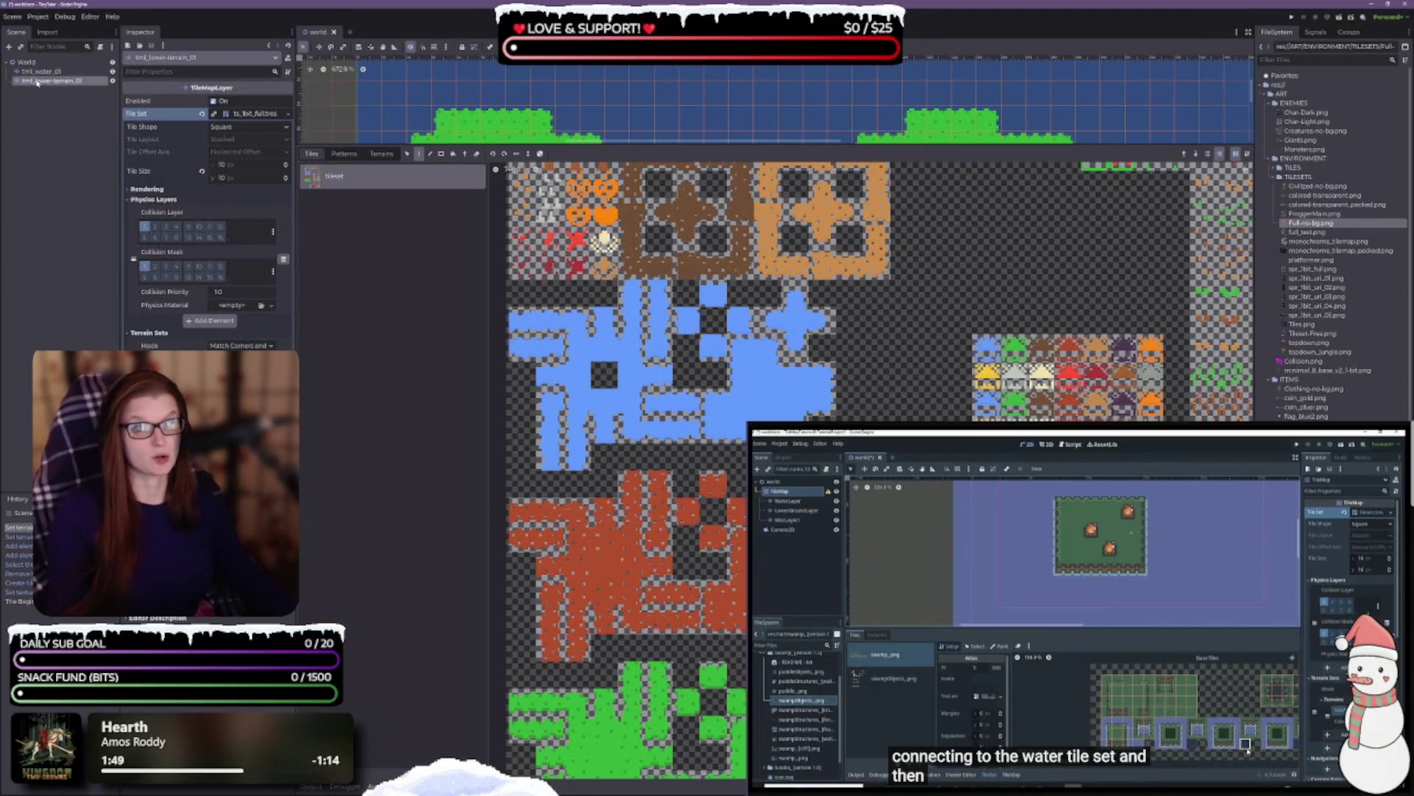
left_click(1111, 608)
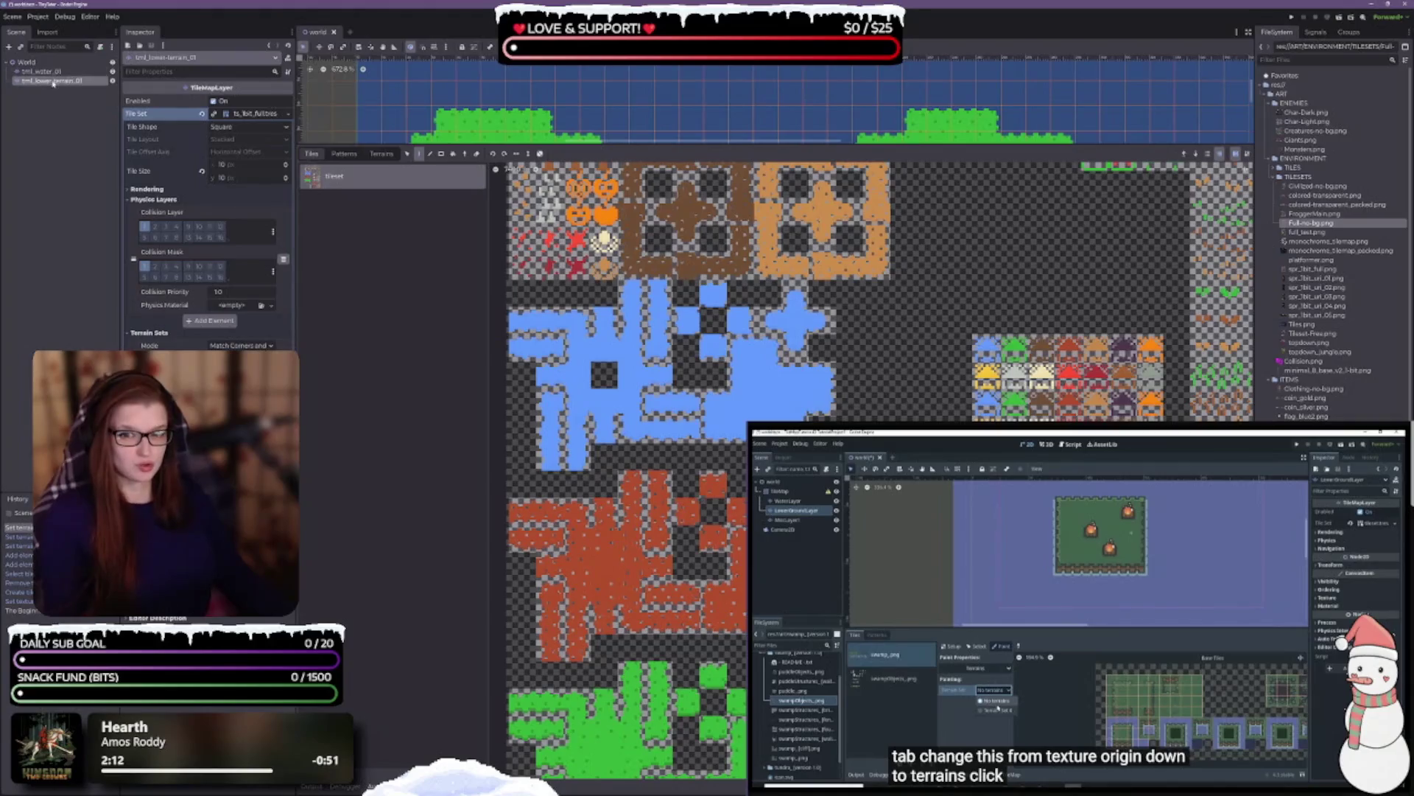
- Reselect the tml_lower-terrain_01 layer and open the TileSet Paint tab with an enlarged atlas panel
left_click(49, 72)
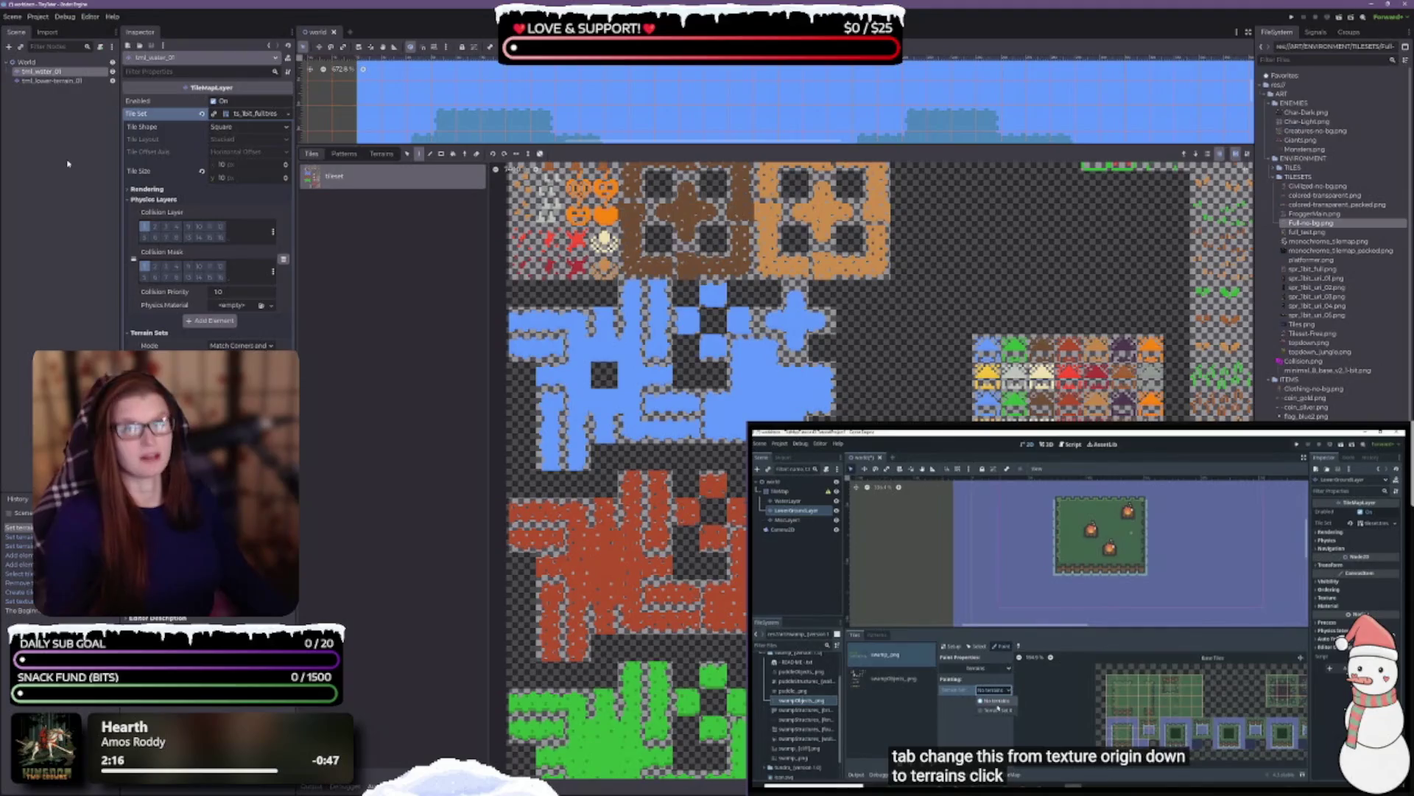
left_click(55, 81)
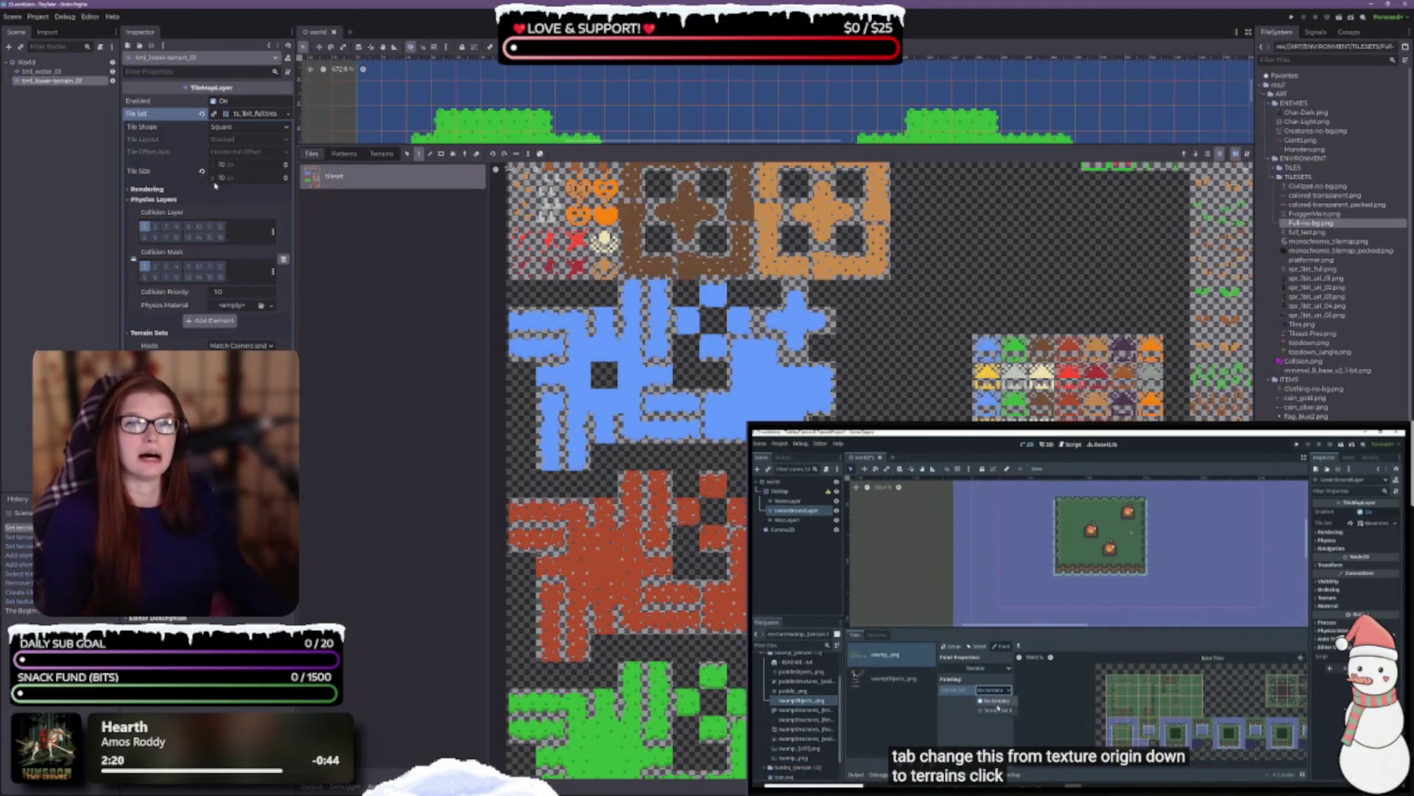
left_click(634, 787)
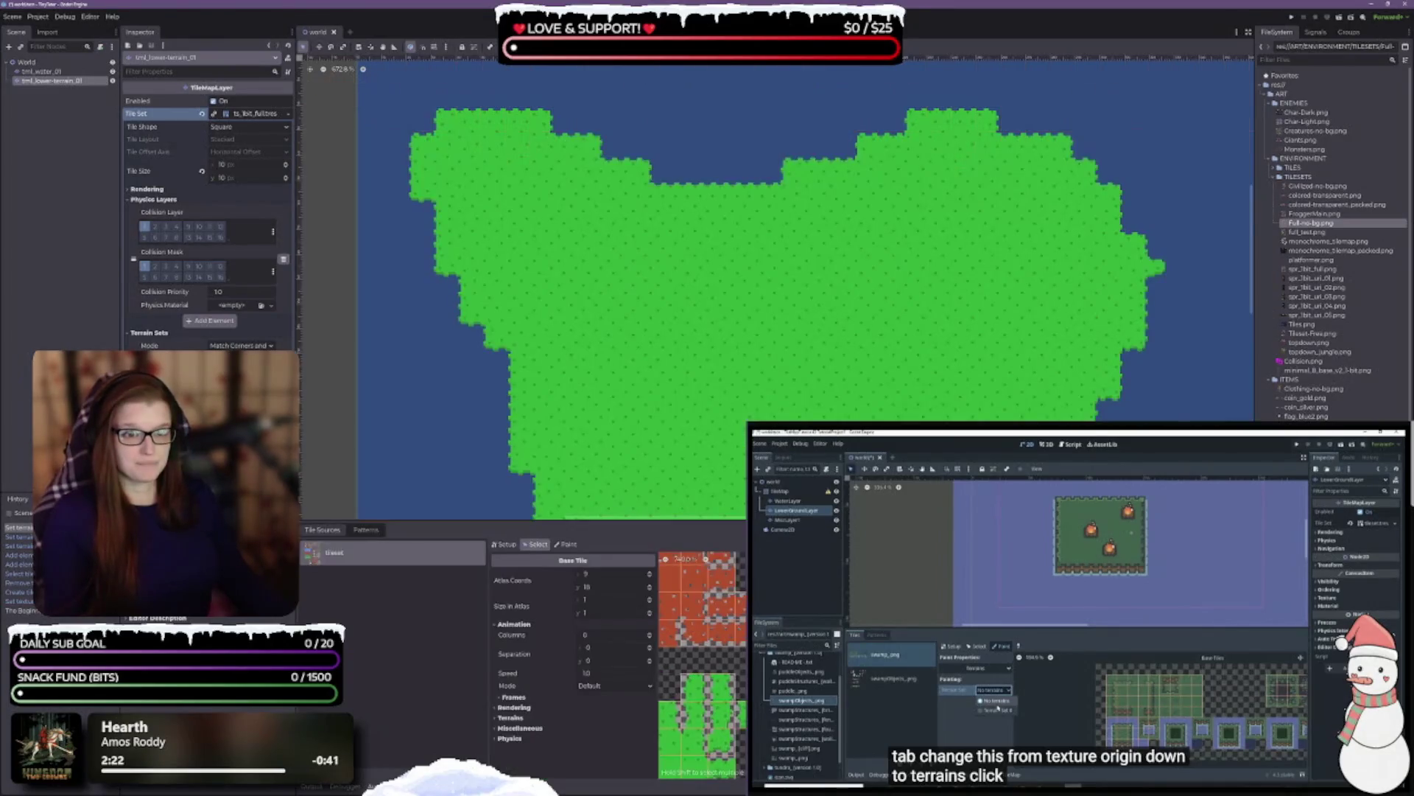
left_click(569, 543)
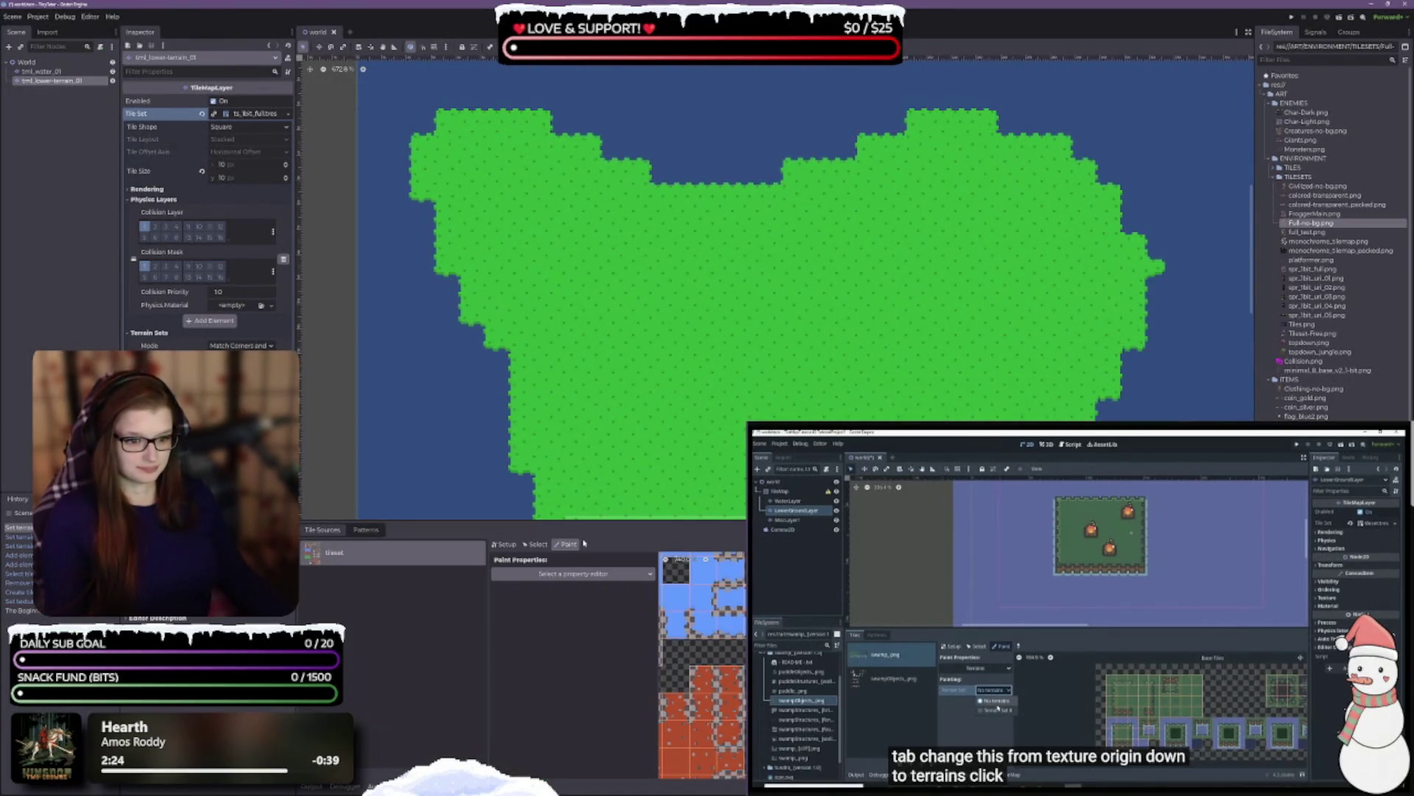
left_click_drag(581, 524, 573, 181)
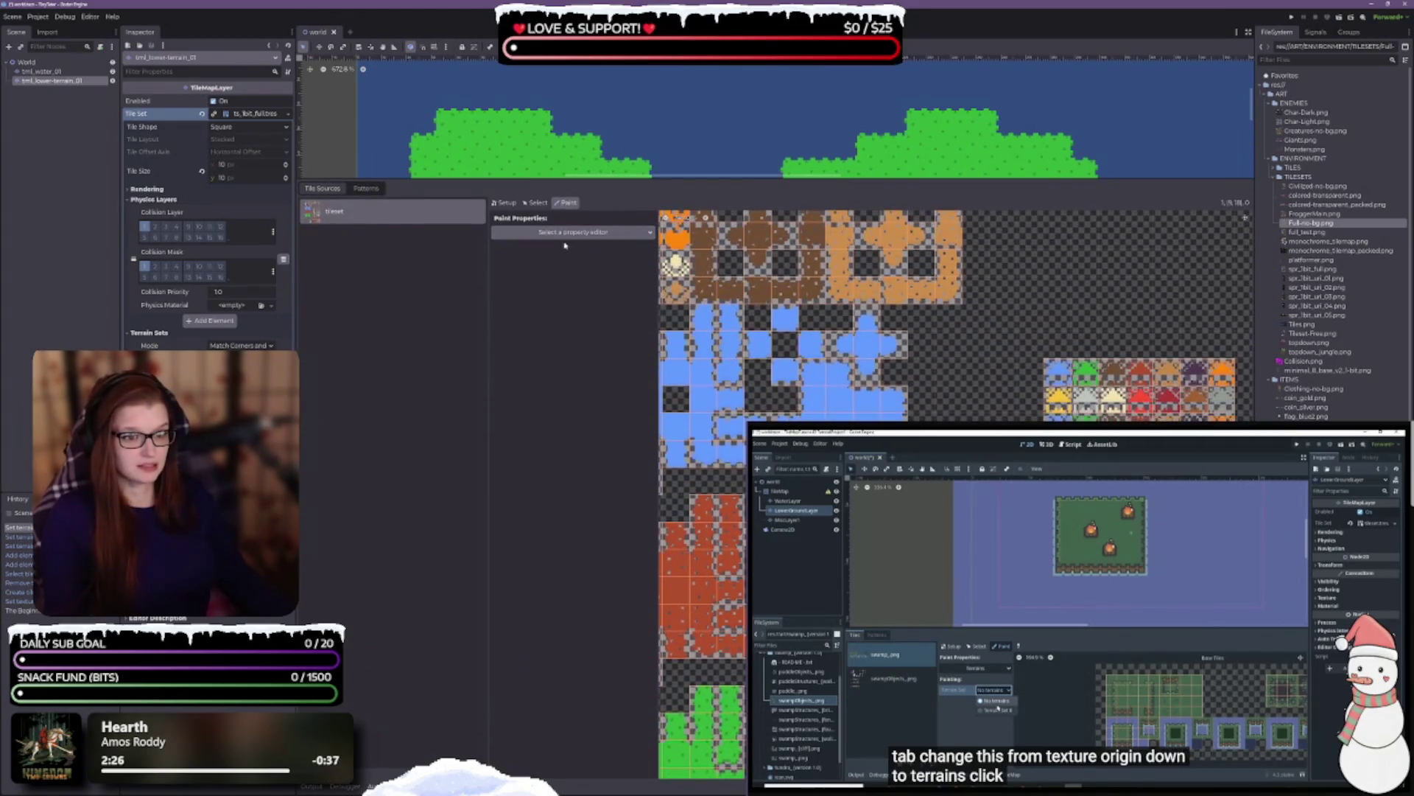
- Set the paint property to Terrains, Terrain Set 0, water terrain, and zoom into the water tiles
left_click(573, 232)
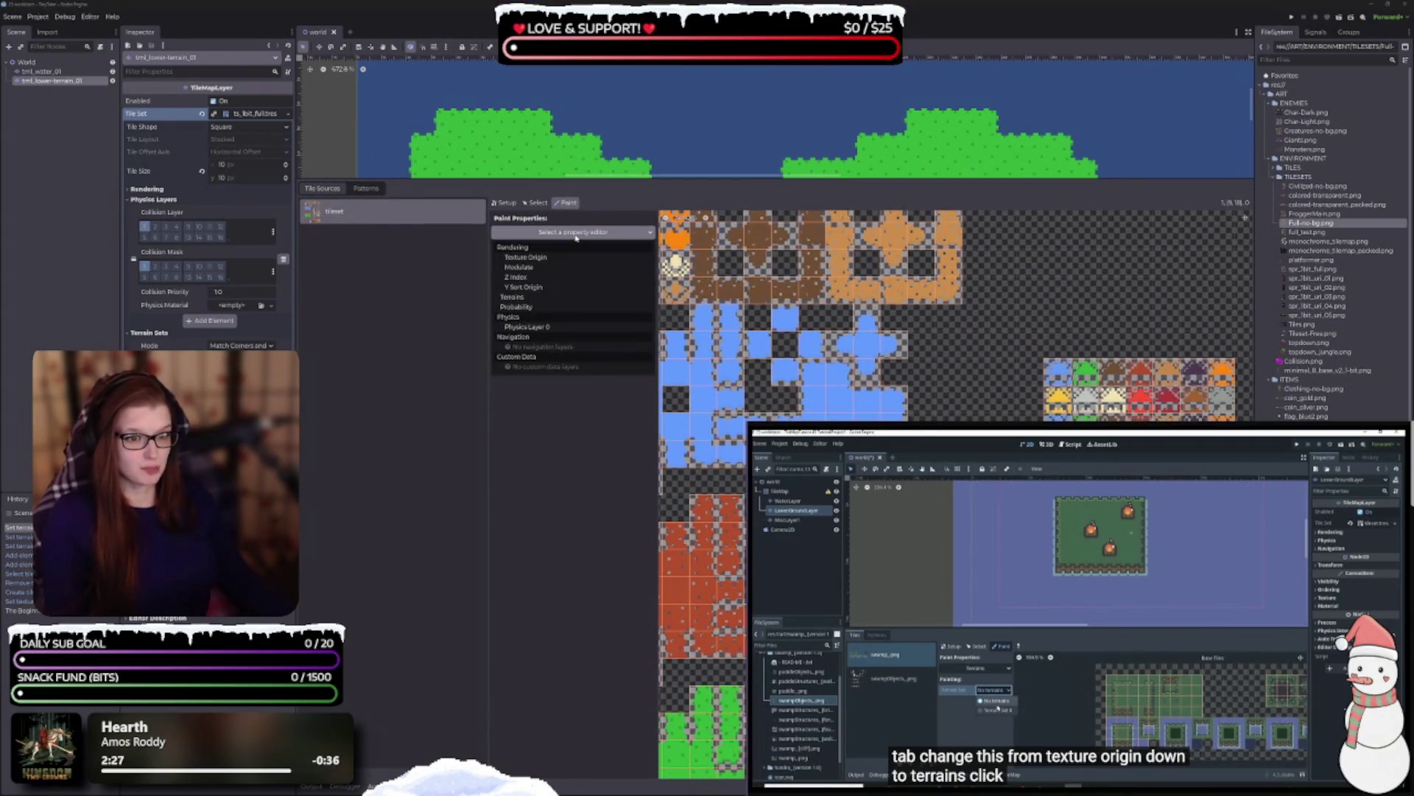
left_click(556, 297)
left_click(576, 260)
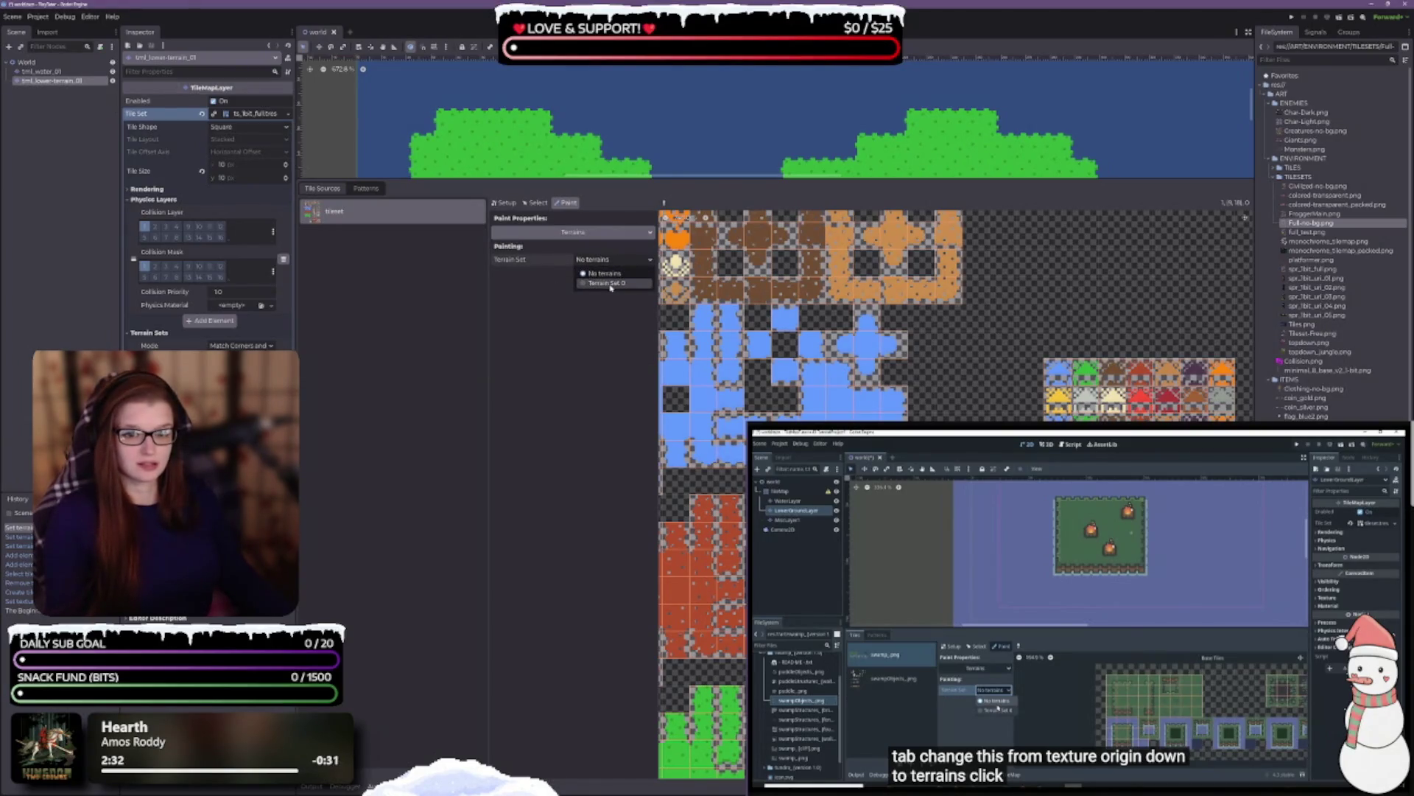
left_click(609, 283)
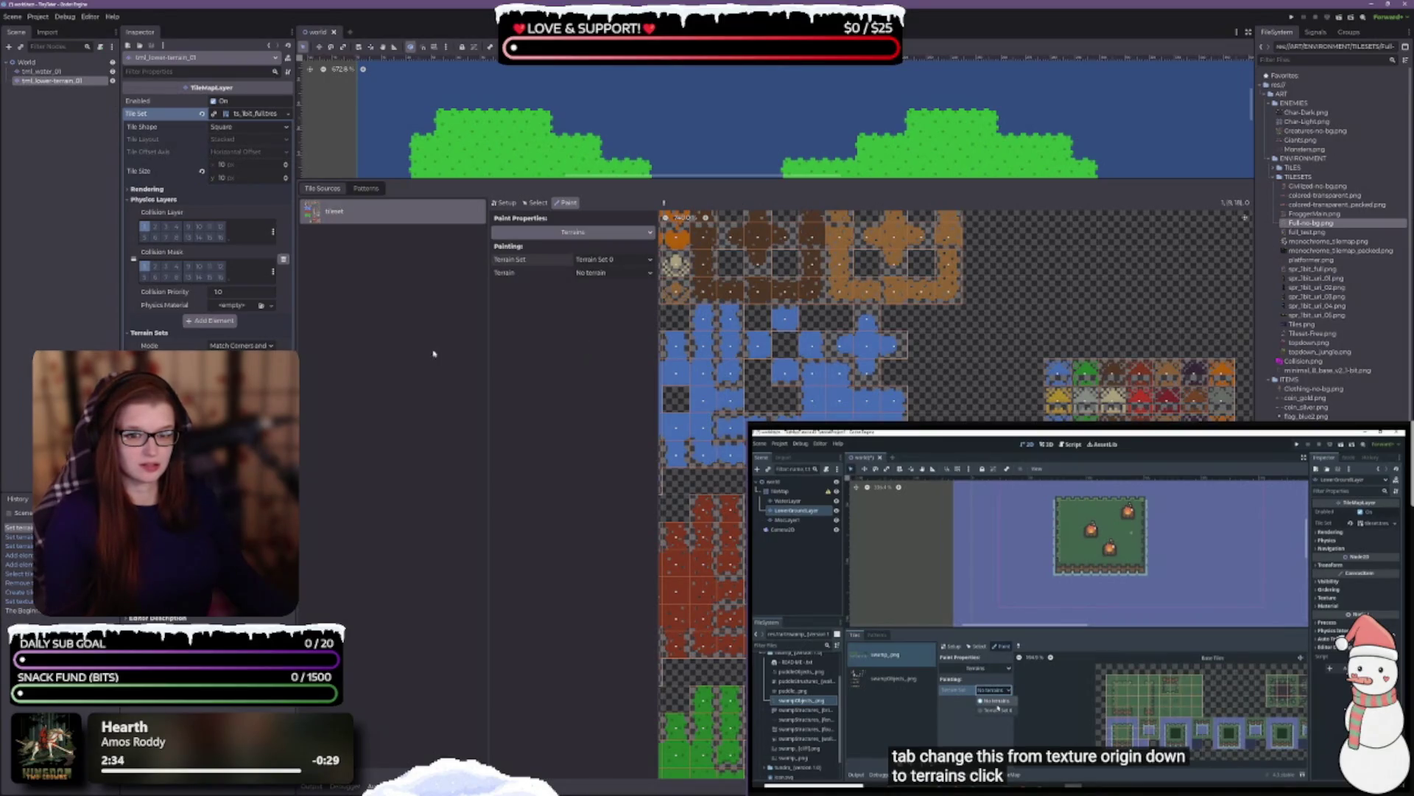
left_click(600, 267)
left_click(600, 293)
key("space")
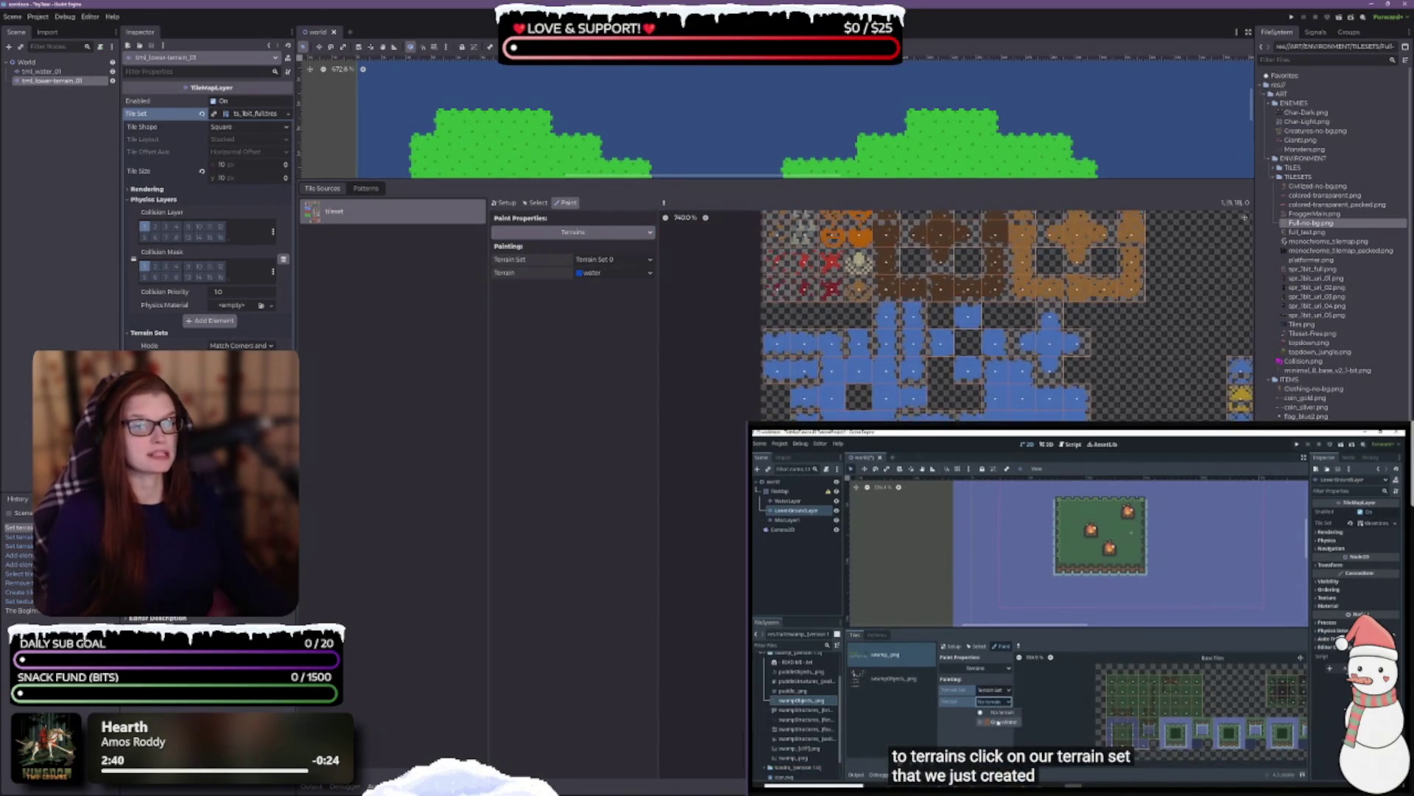
scroll(876, 251, "up", 4)
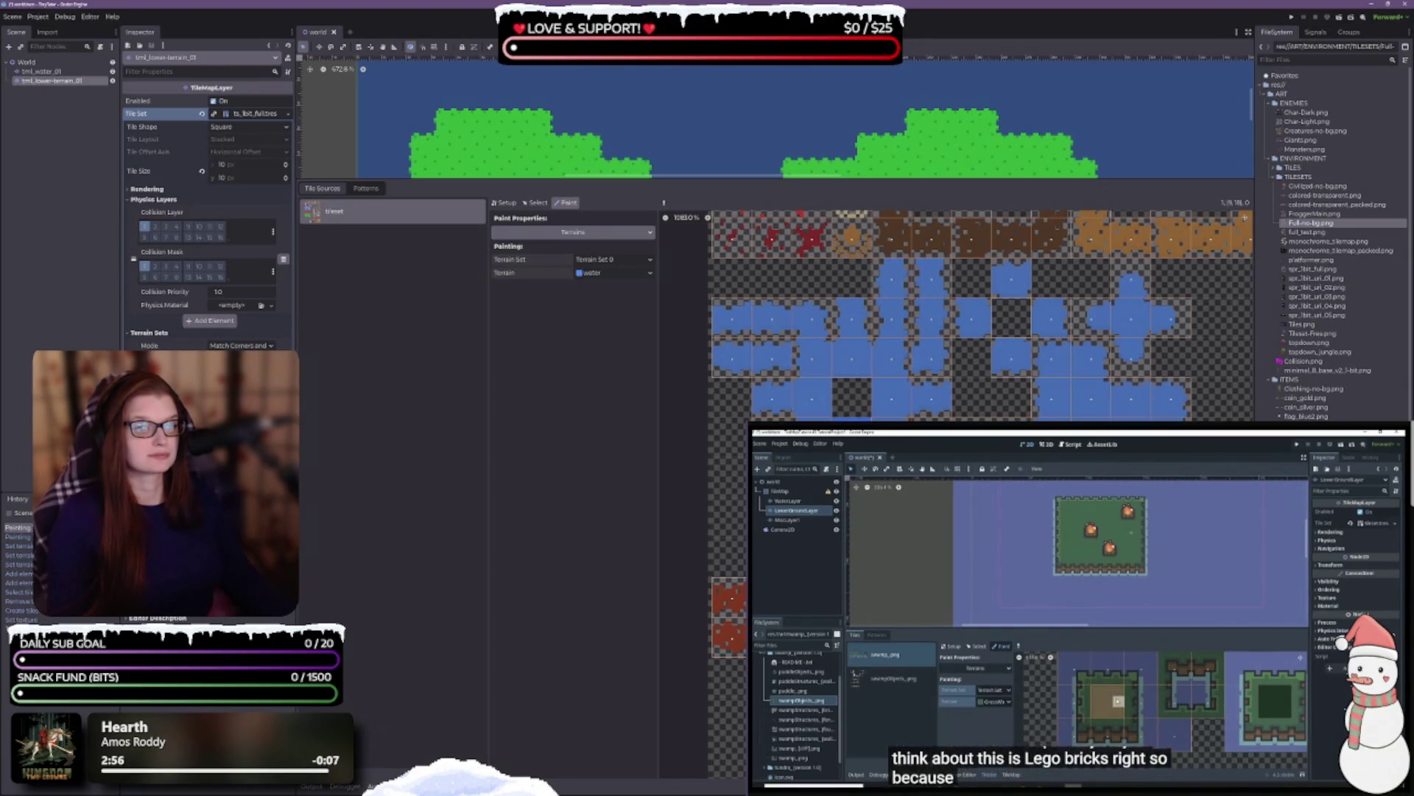
scroll(958, 317, "up", 3)
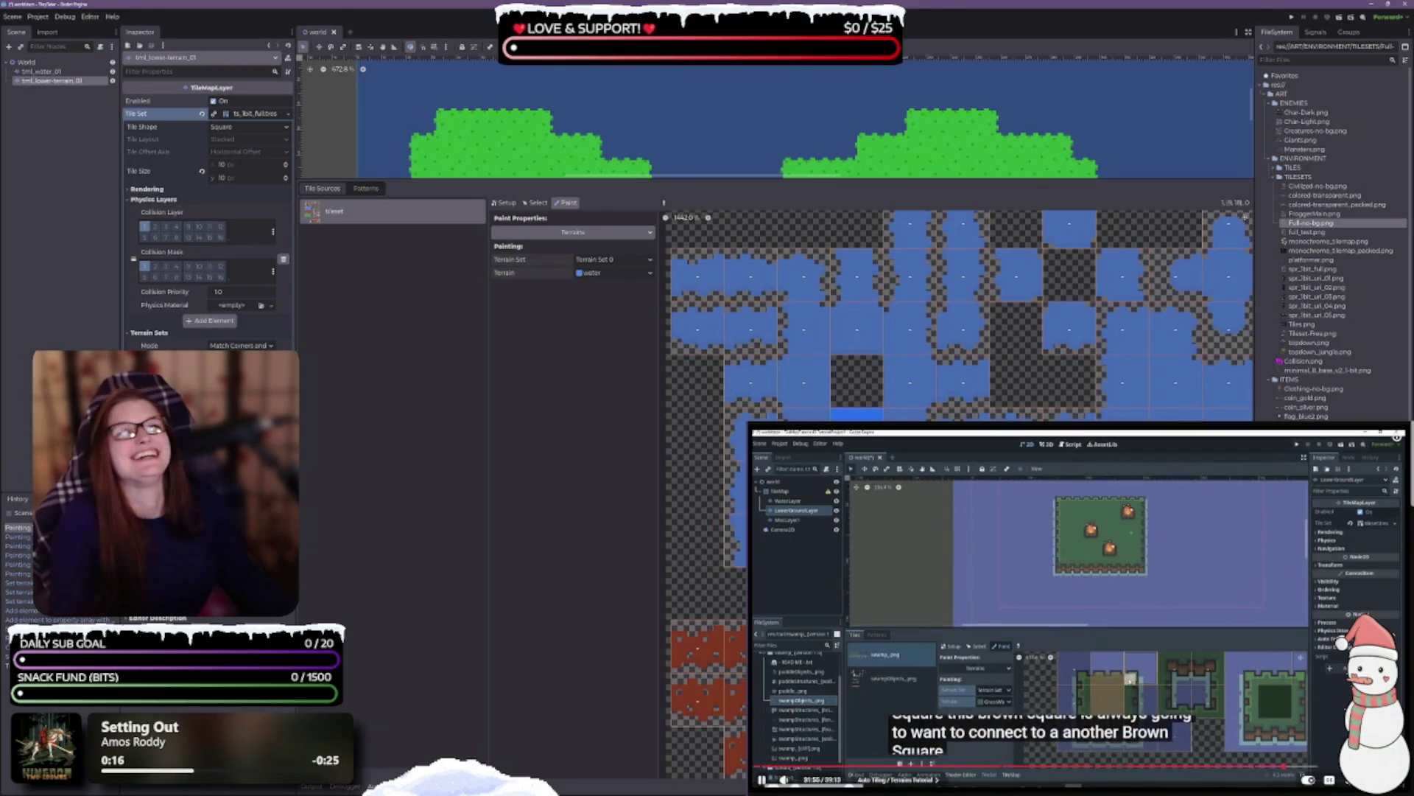
left_click(921, 457)
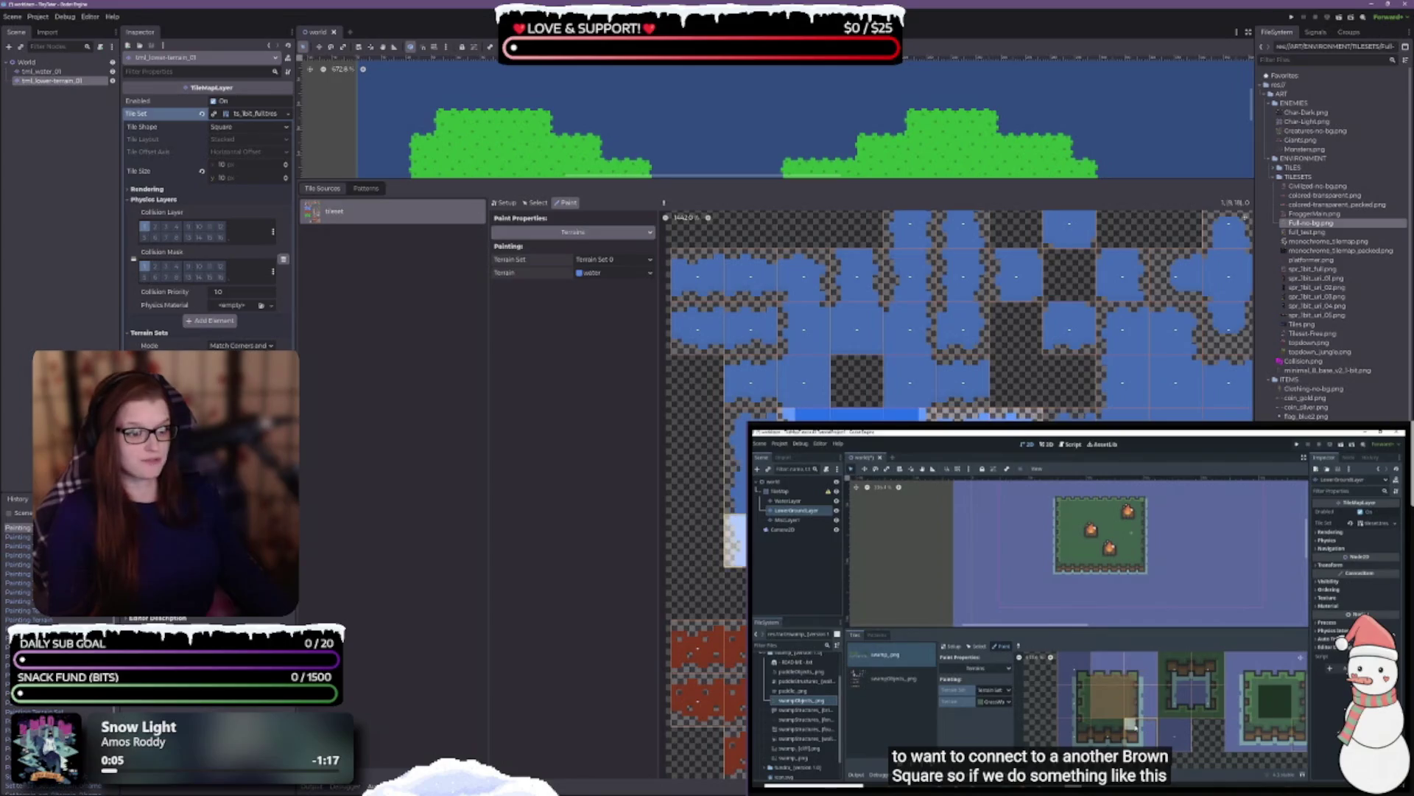
- Paint water terrain bits onto the straight blue river tiles in the atlas
left_click(745, 434)
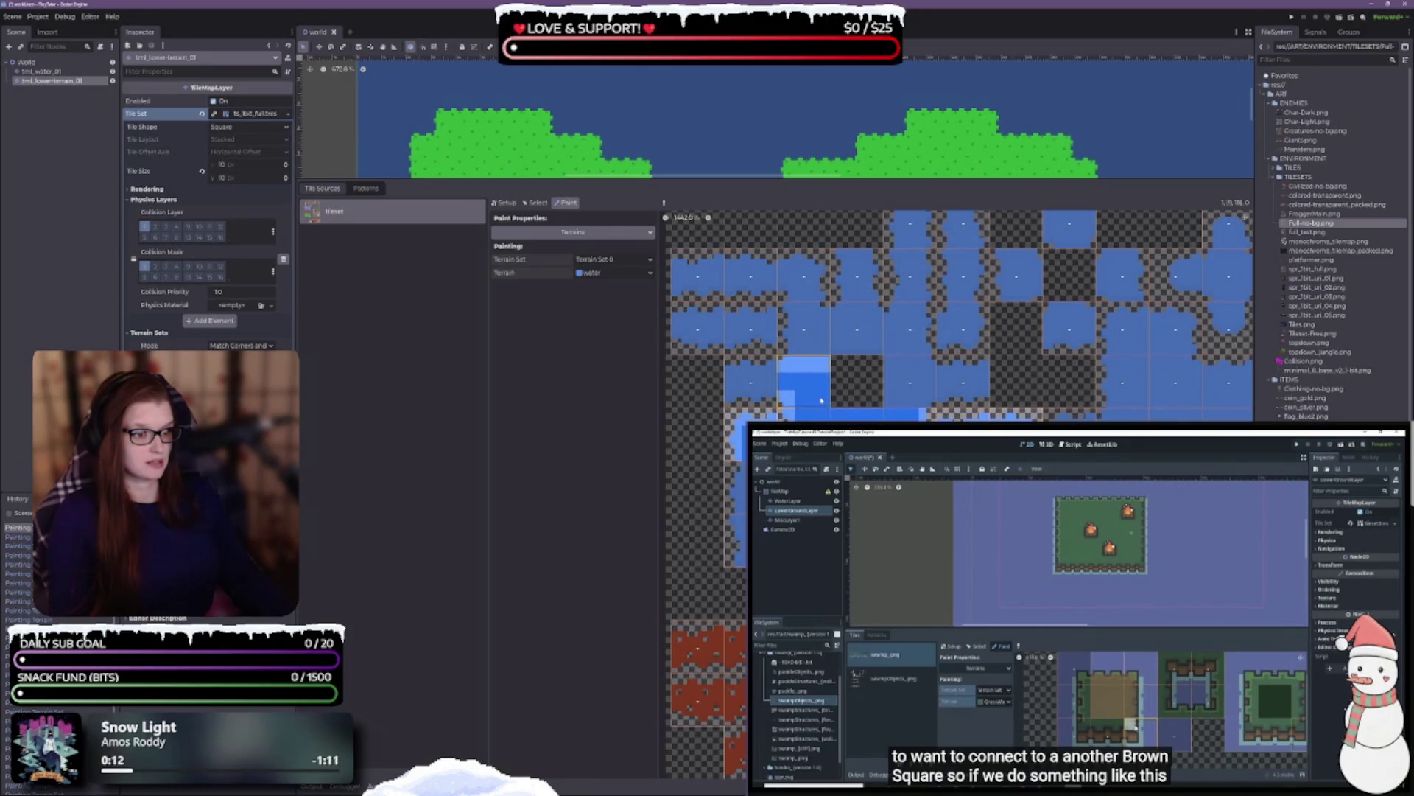
left_click(743, 384)
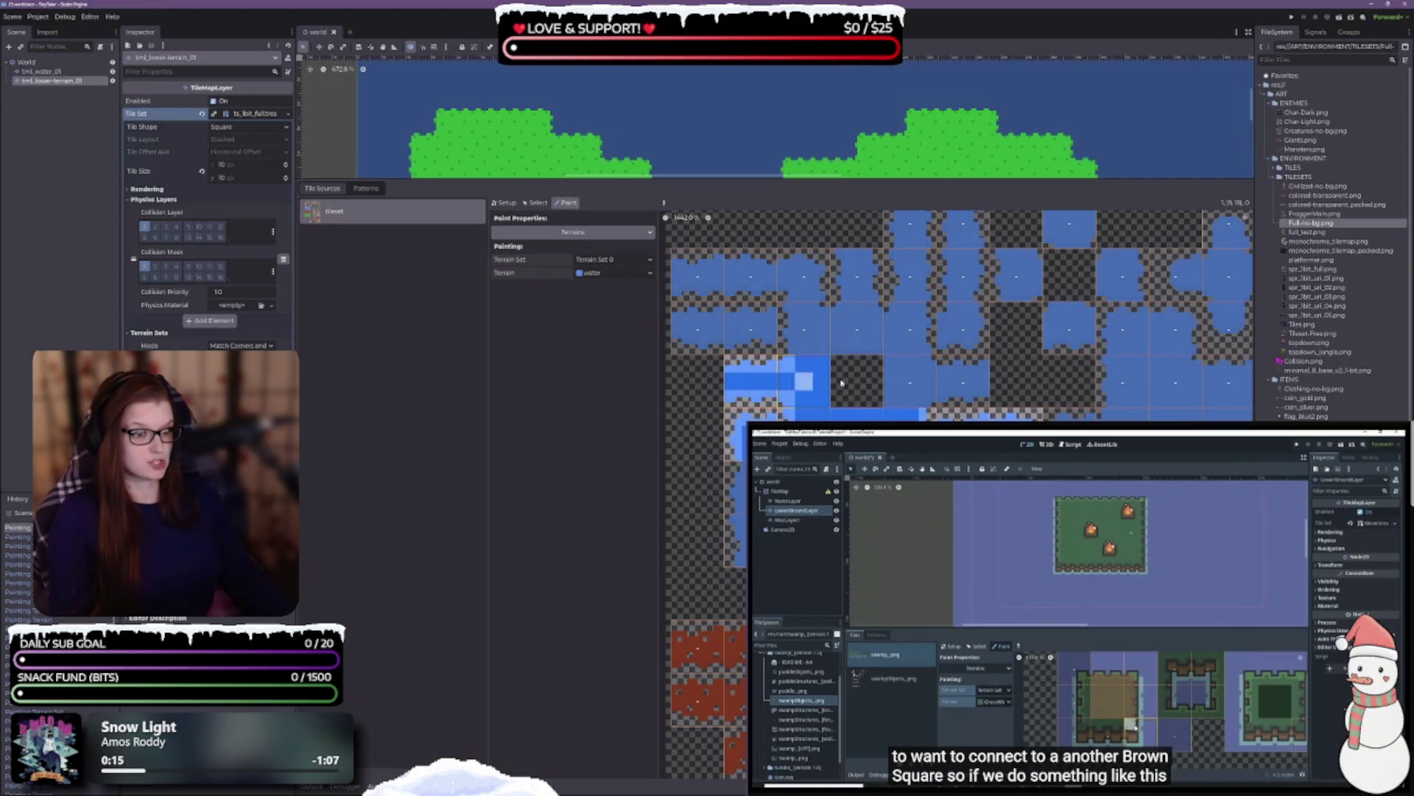
scroll(796, 391, "up", 2)
left_click_drag(797, 410, 794, 380)
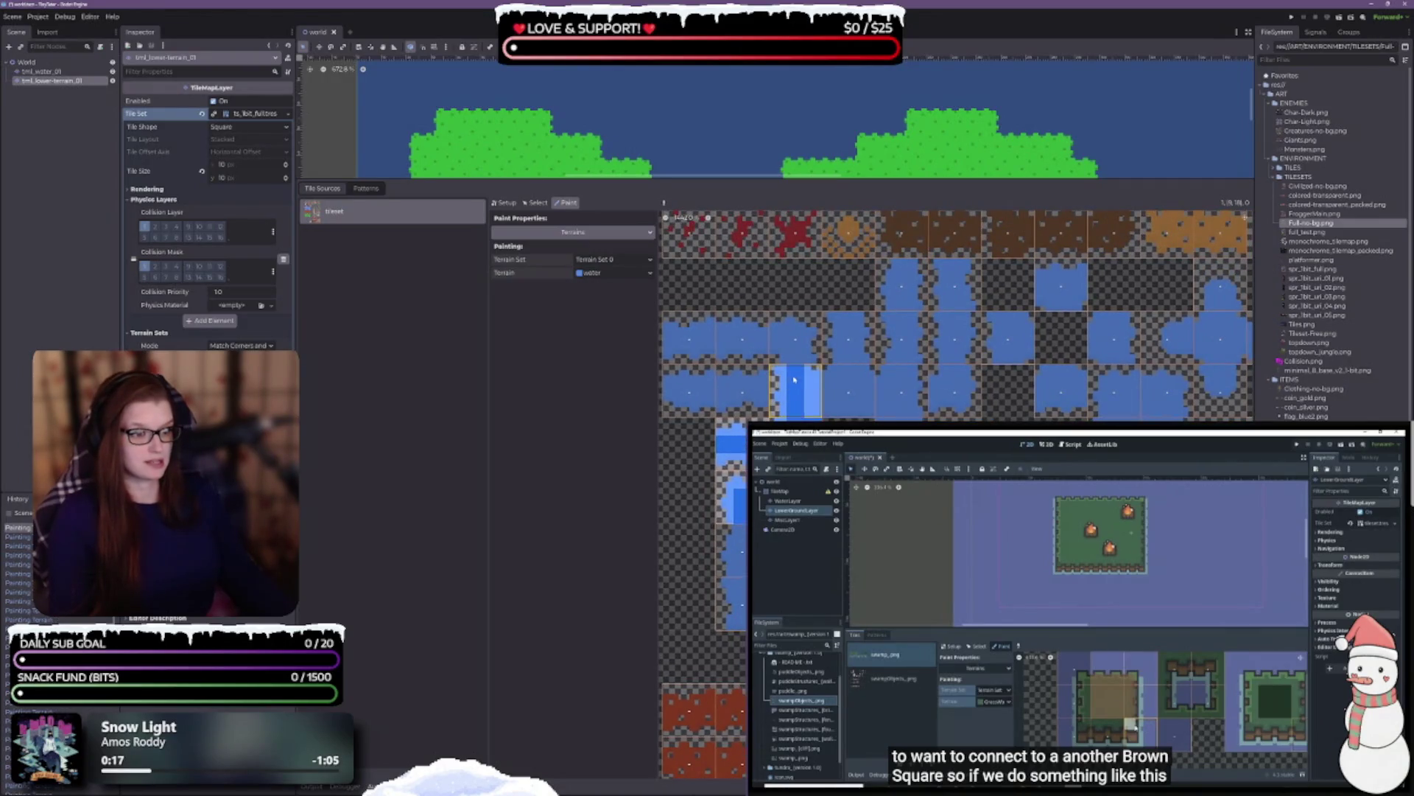
left_click(798, 353)
left_click(849, 325)
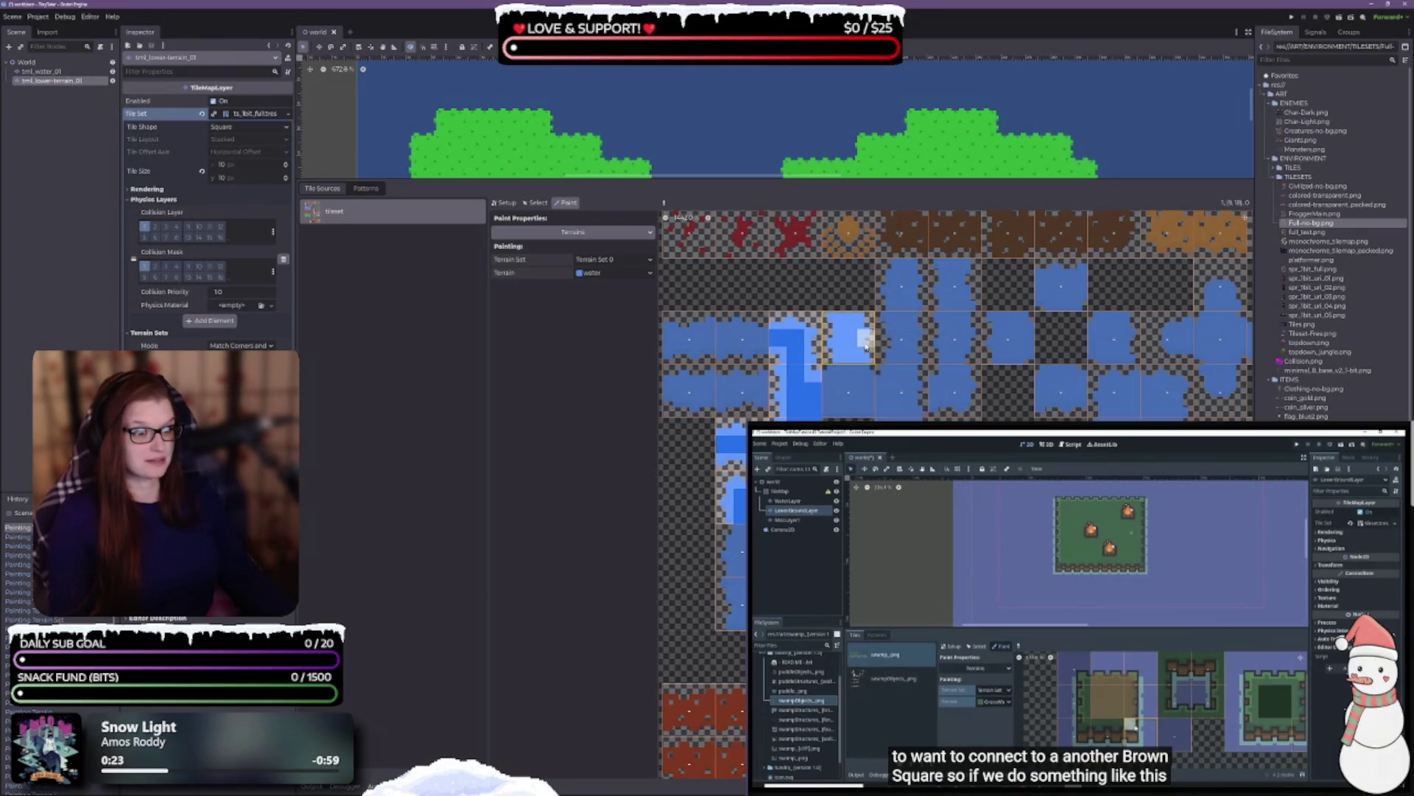
left_click(850, 399)
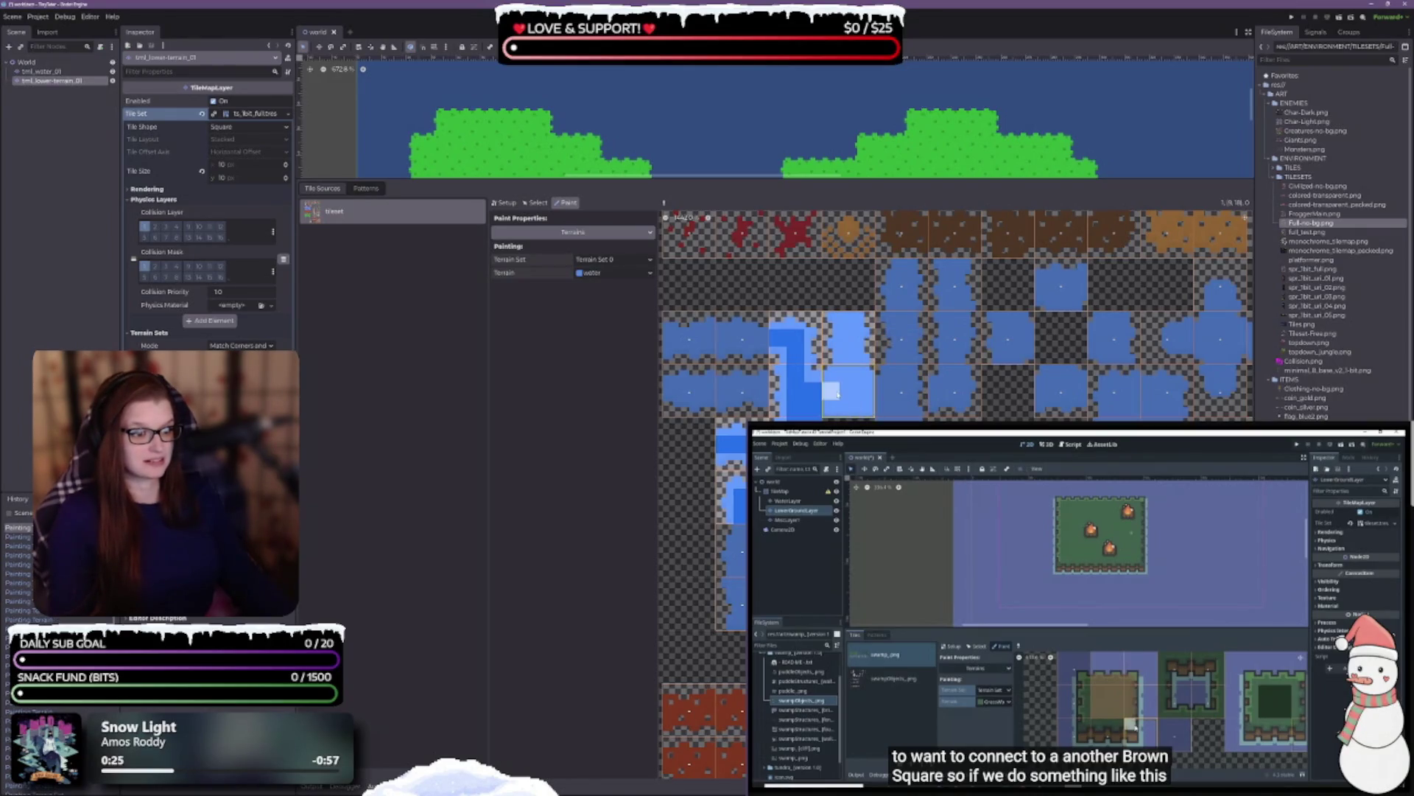
left_click(849, 373)
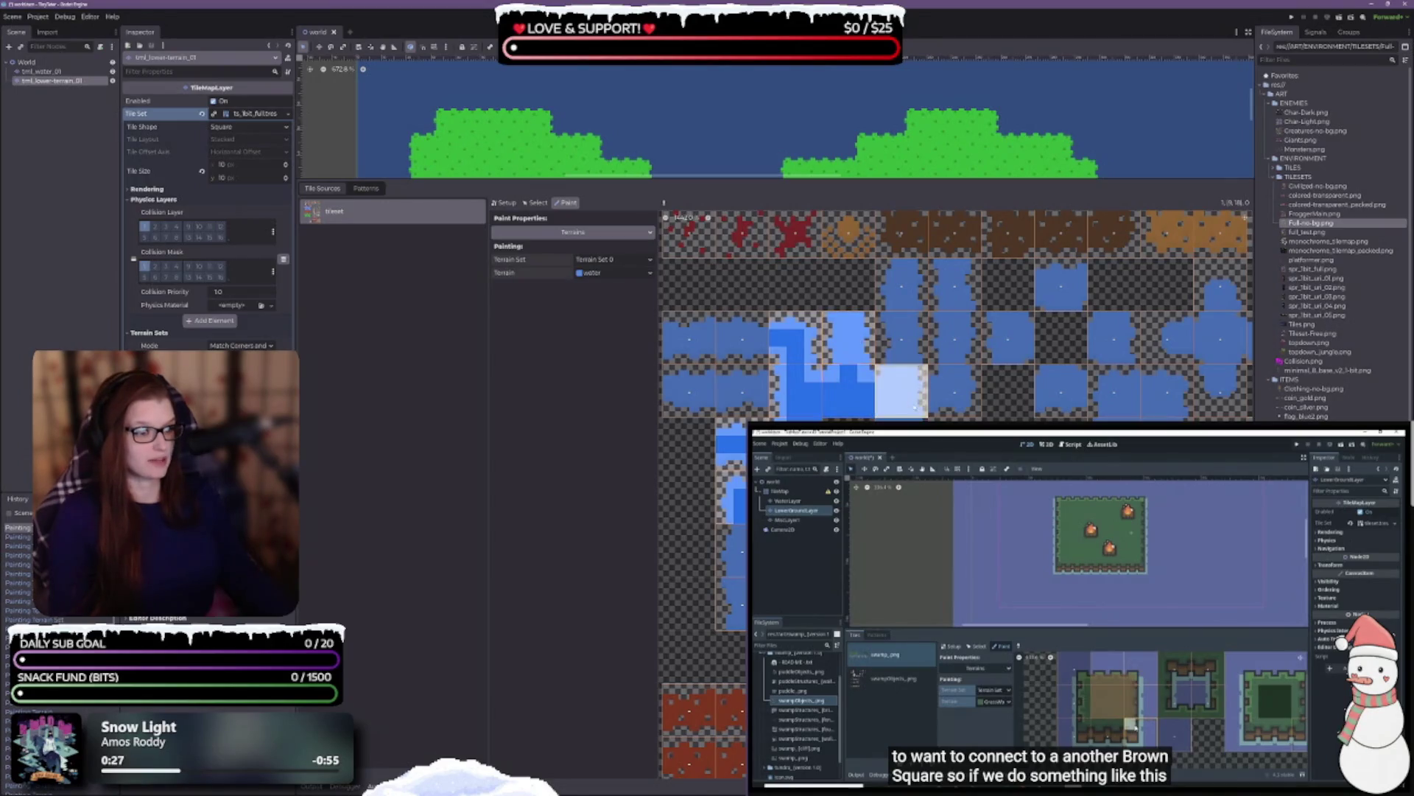
scroll(895, 398, "right", 2)
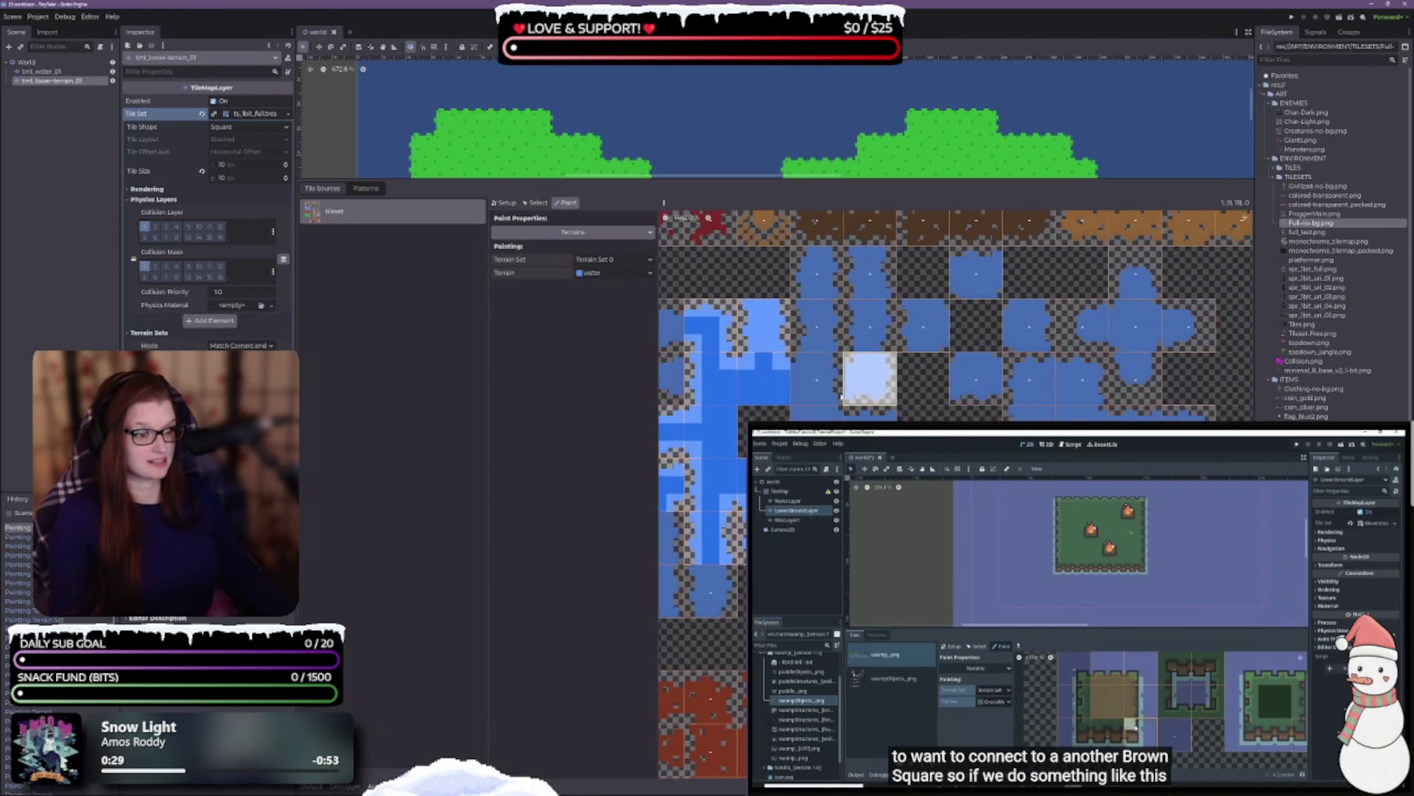
left_click_drag(808, 397, 815, 364)
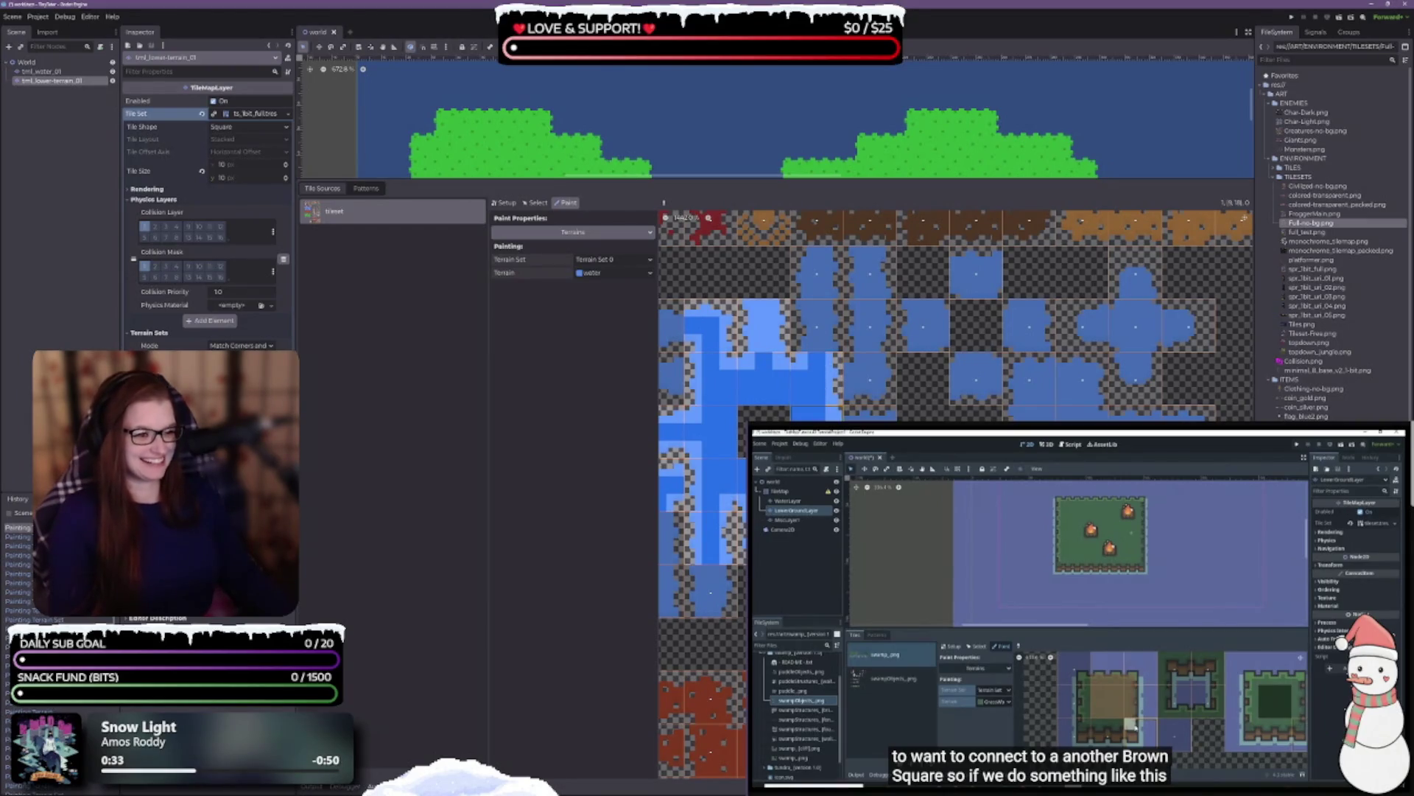
scroll(896, 402, "down", 1)
scroll(895, 401, "left", 2)
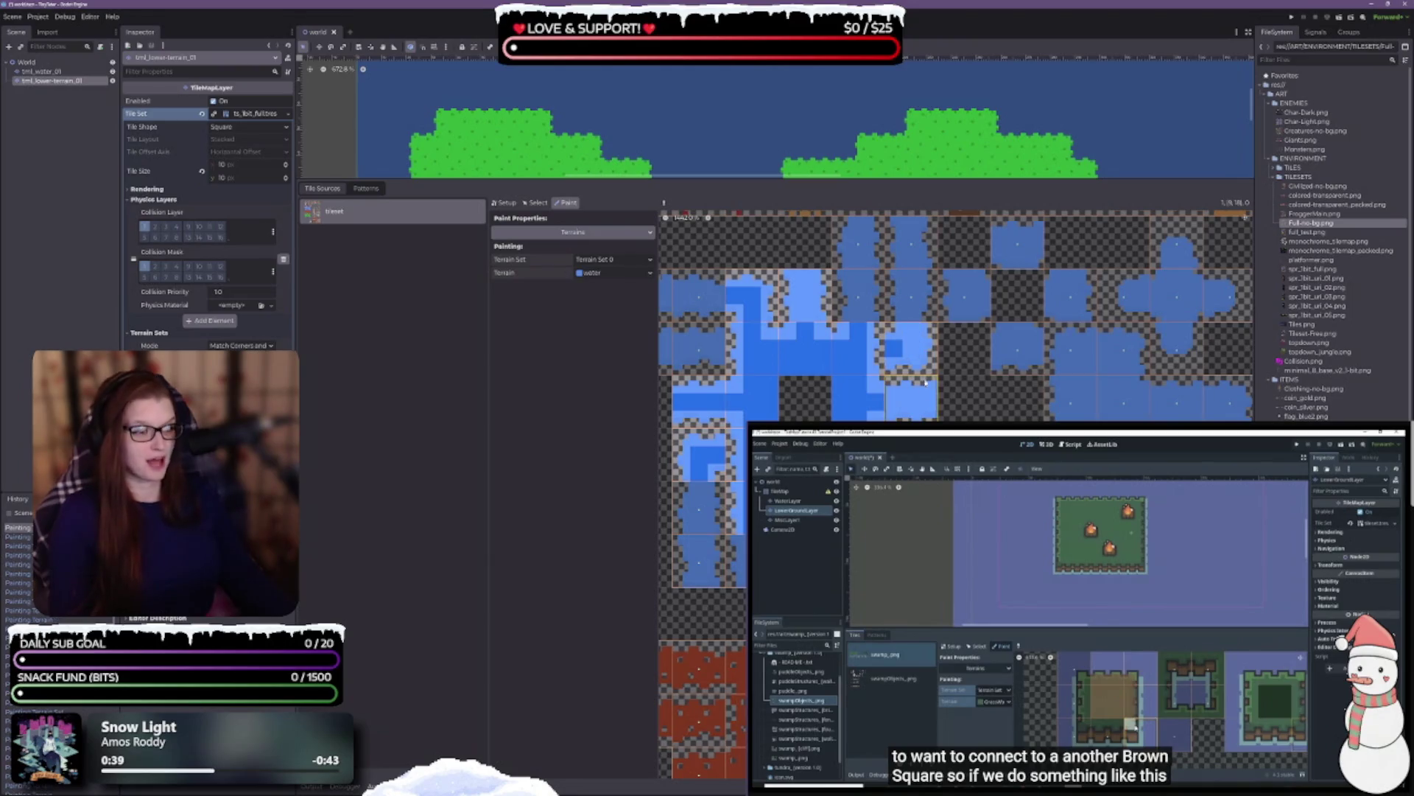
left_click_drag(911, 350, 911, 330)
scroll(994, 403, "left", 2)
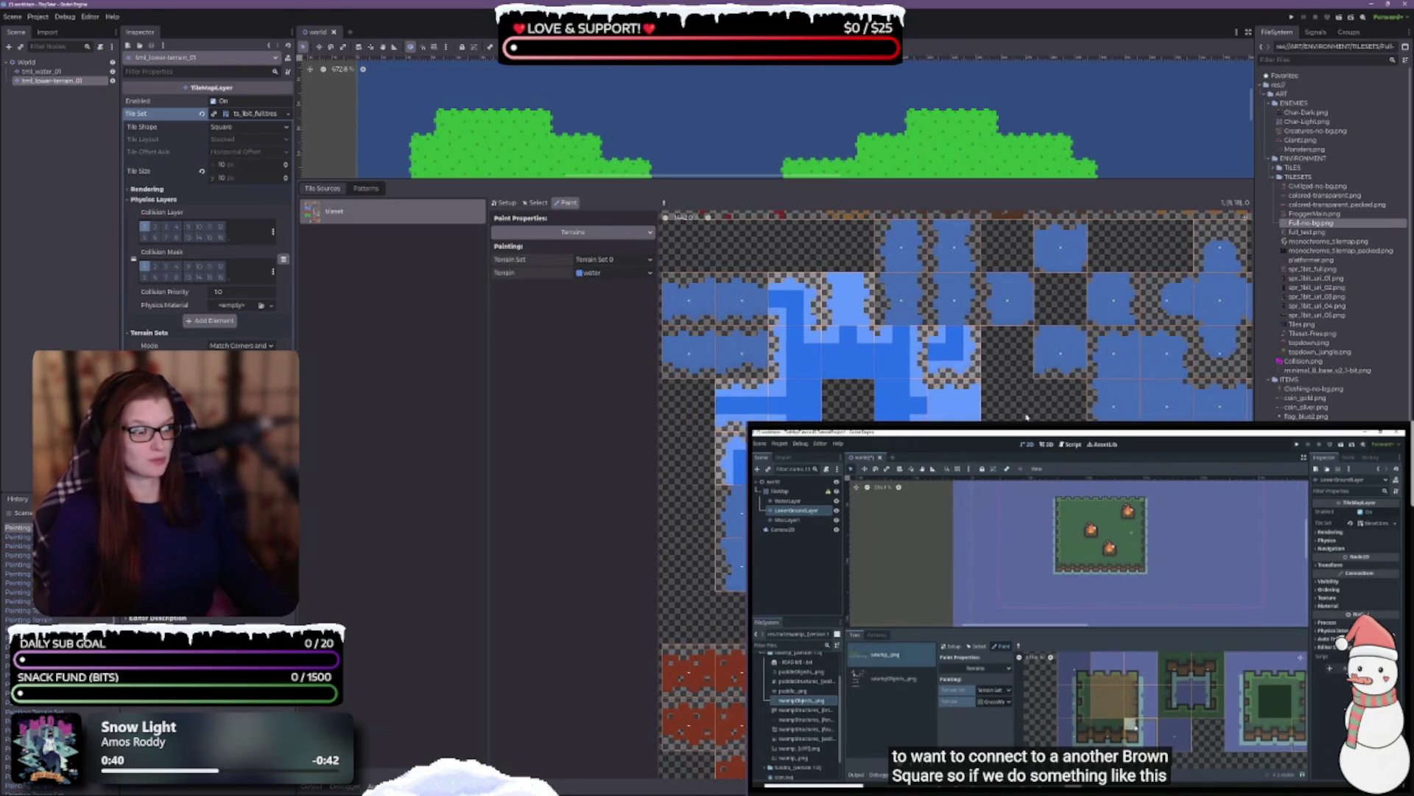
left_click_drag(1008, 280, 1008, 320)
left_click(1022, 301)
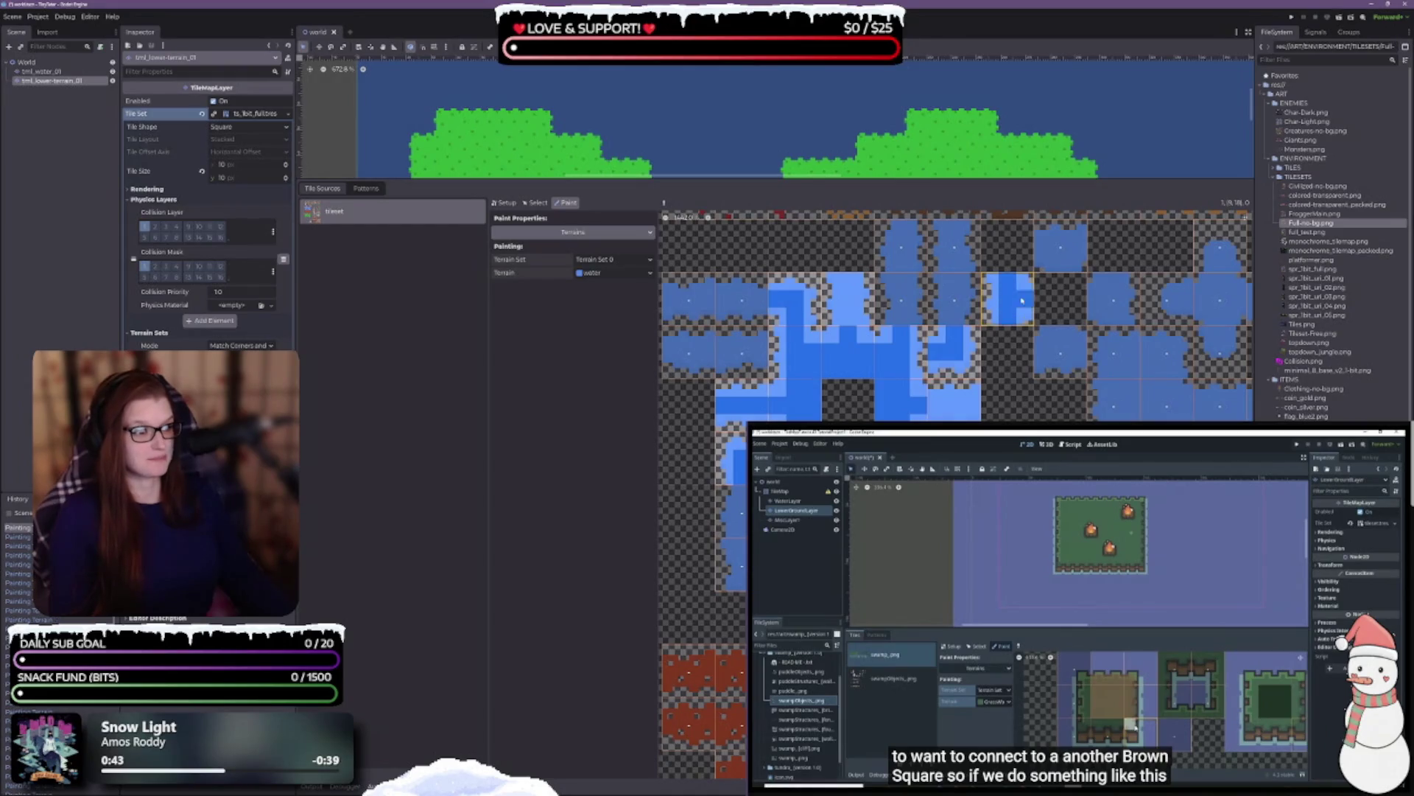
- Paint water bits onto the corner tiles and the lower river tiles
scroll(1061, 309, "up", 1)
scroll(1024, 264, "right", 2)
left_click_drag(991, 271, 1008, 275)
mouse_move(991, 354)
left_mouse_down()
mouse_move(991, 374)
mouse_move(1017, 361)
mouse_move(995, 321)
mouse_move(1007, 317)
left_mouse_up()
scroll(1024, 372, "right", 1)
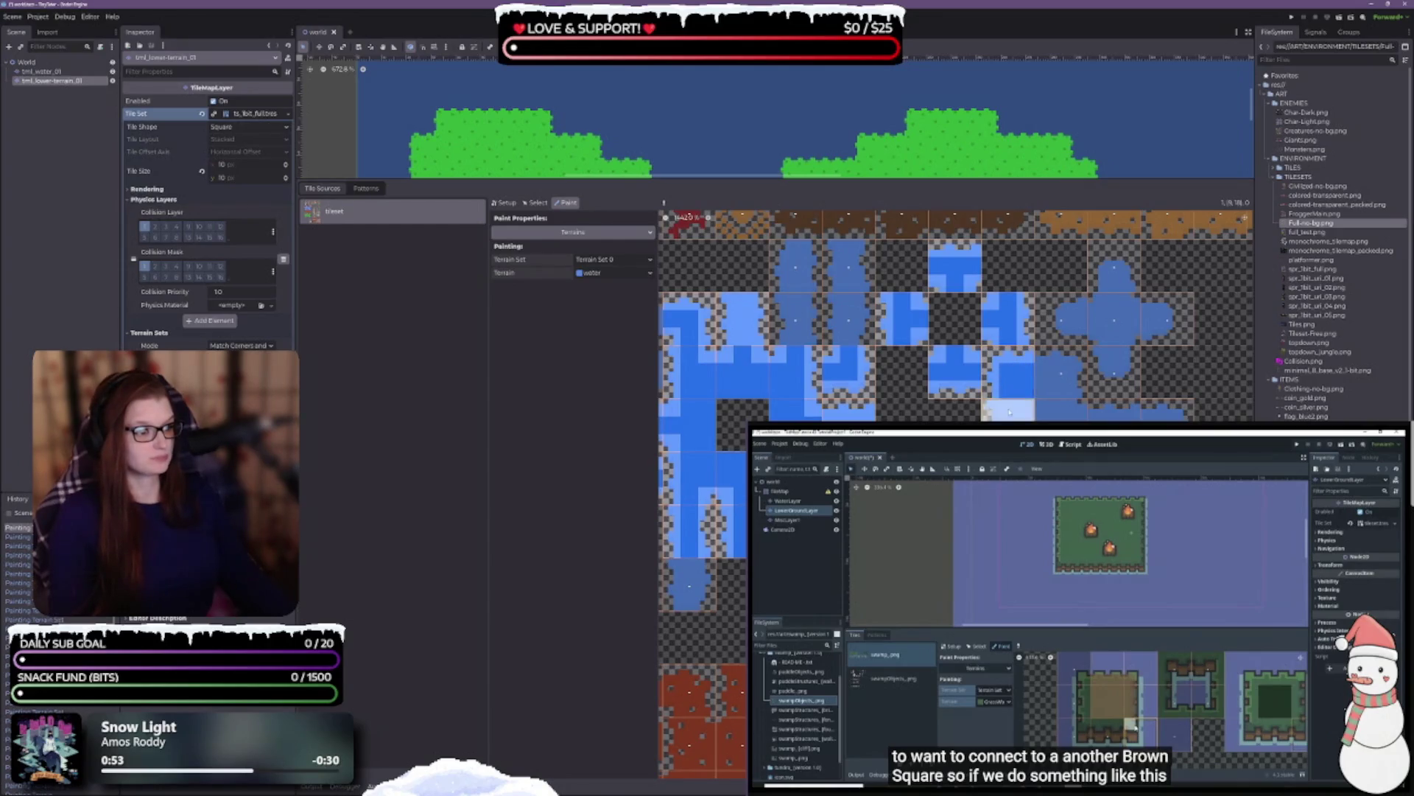
left_click(1027, 414)
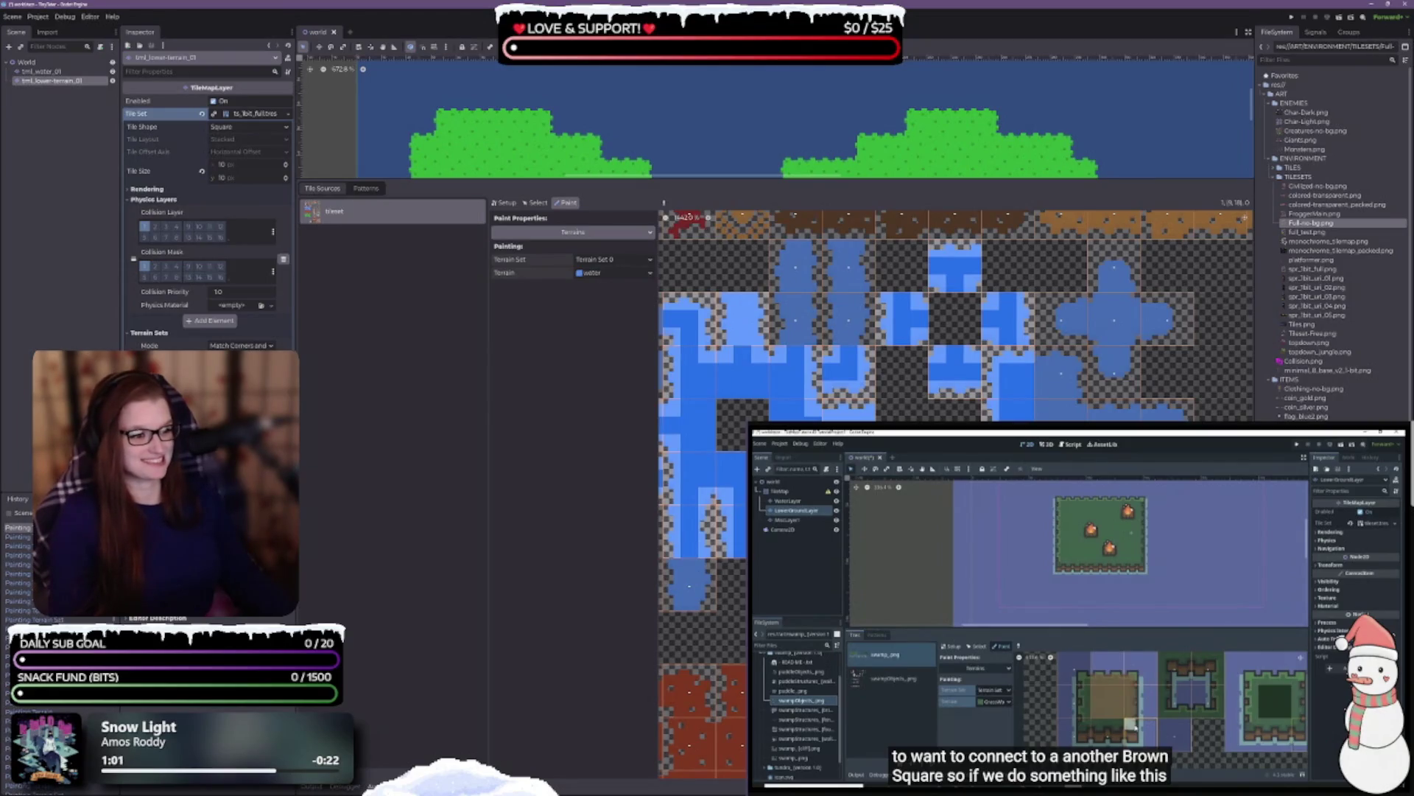
left_click(1061, 372)
left_click(1044, 381)
left_click(1061, 391)
left_click(1043, 412)
left_click(1060, 411)
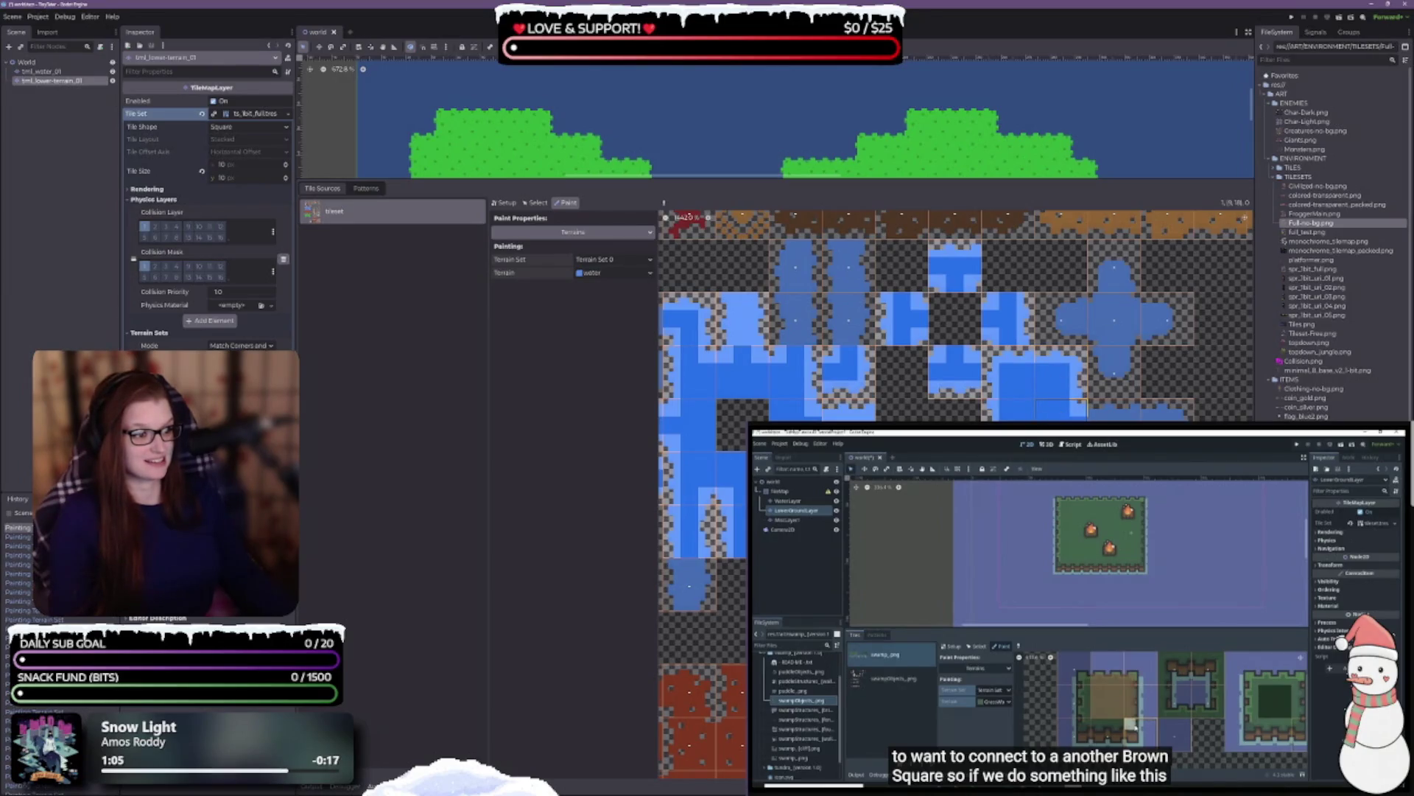
left_click_drag(1079, 417, 1116, 409)
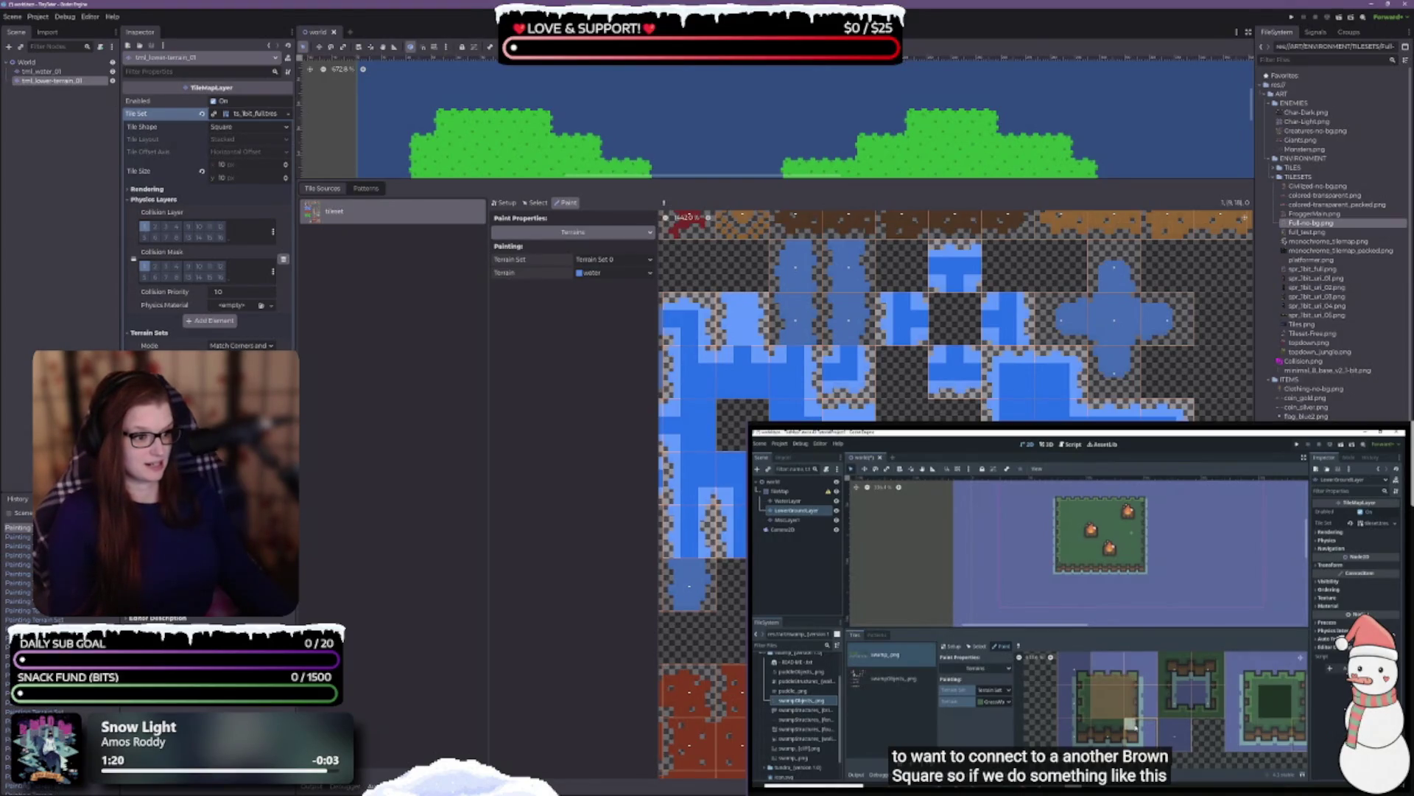
- Paint water bits across the plus-shaped cross tiles' centres and their neighbouring tiles
scroll(955, 317, "up", 2)
mouse_move(1047, 419)
left_mouse_down()
mouse_move(1045, 372)
mouse_move(1031, 377)
left_mouse_up()
left_click(1091, 380)
left_click(1045, 328)
left_click(1015, 380)
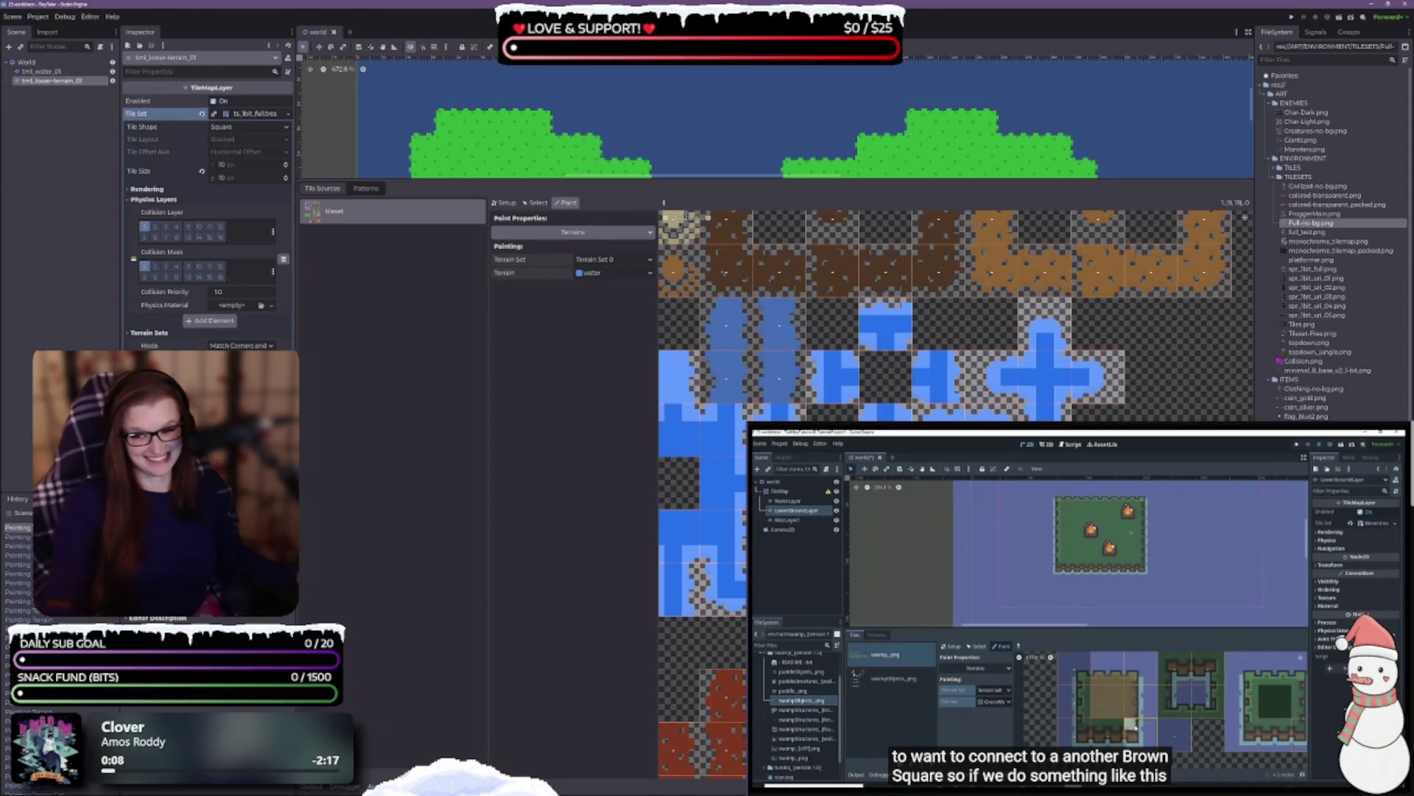
- Zoom out the atlas and drag the splitter down so the tilemap view fills most of the editor
scroll(956, 317, "down", 2)
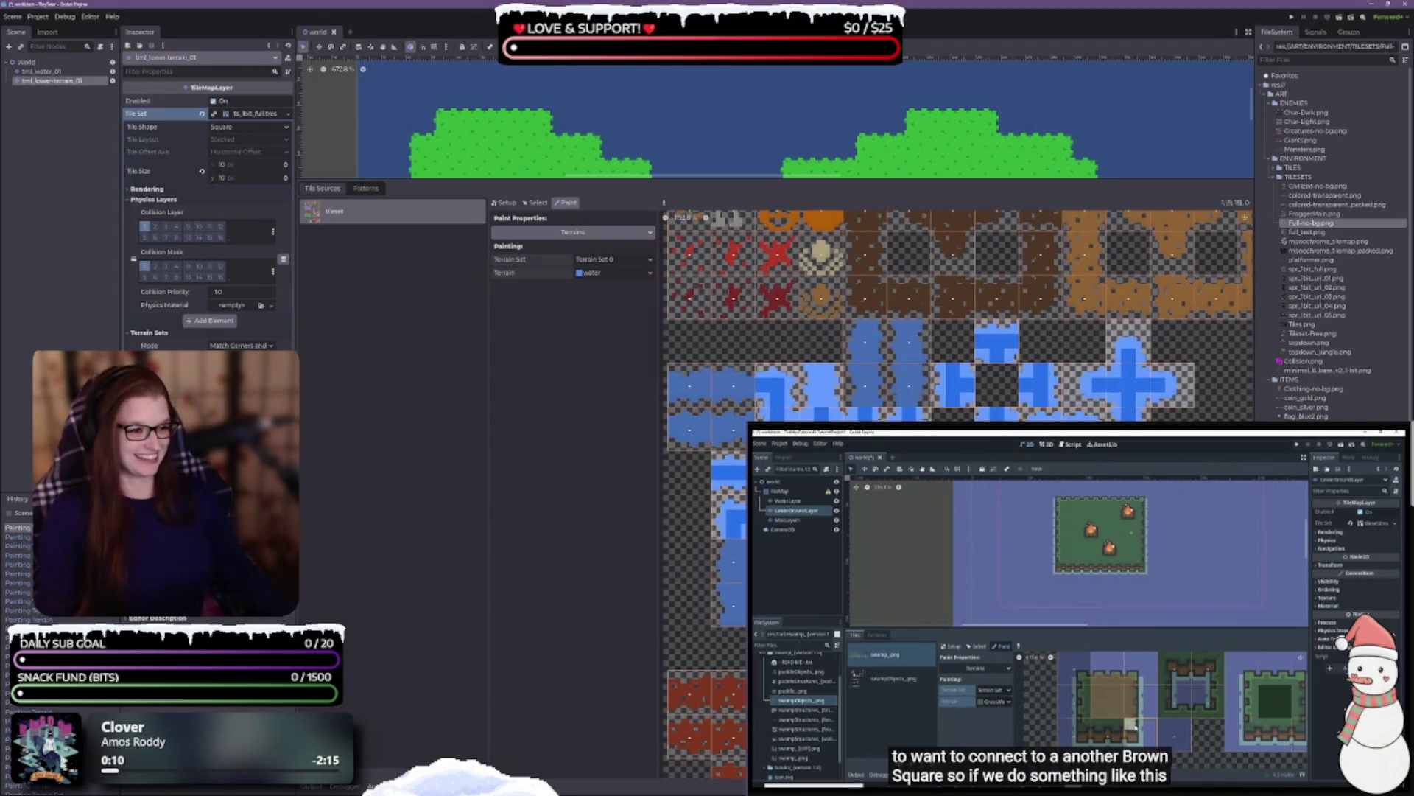
scroll(957, 317, "down", 2)
scroll(958, 316, "up", 2)
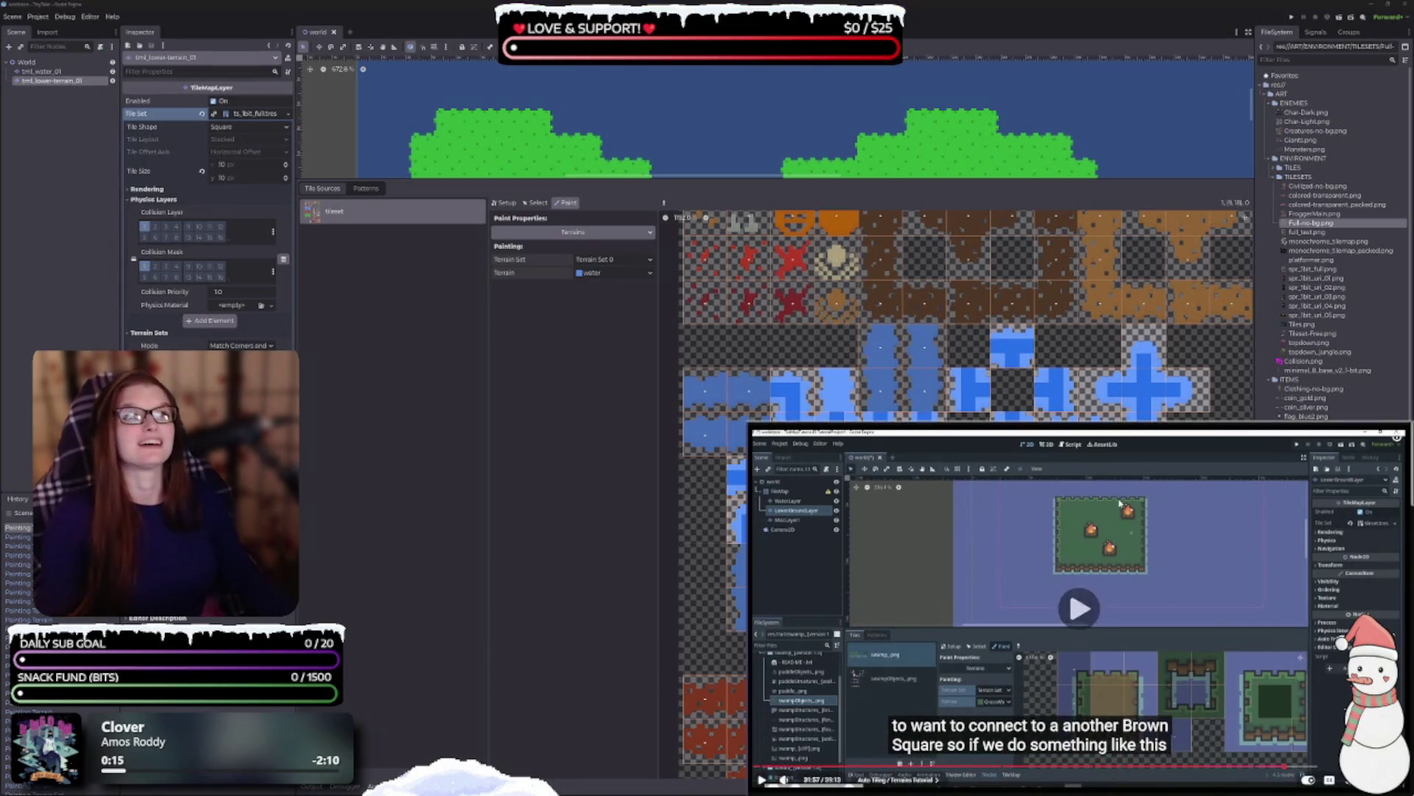
mouse_move(740, 177)
left_mouse_down()
mouse_move(739, 610)
mouse_move(740, 526)
left_mouse_up()
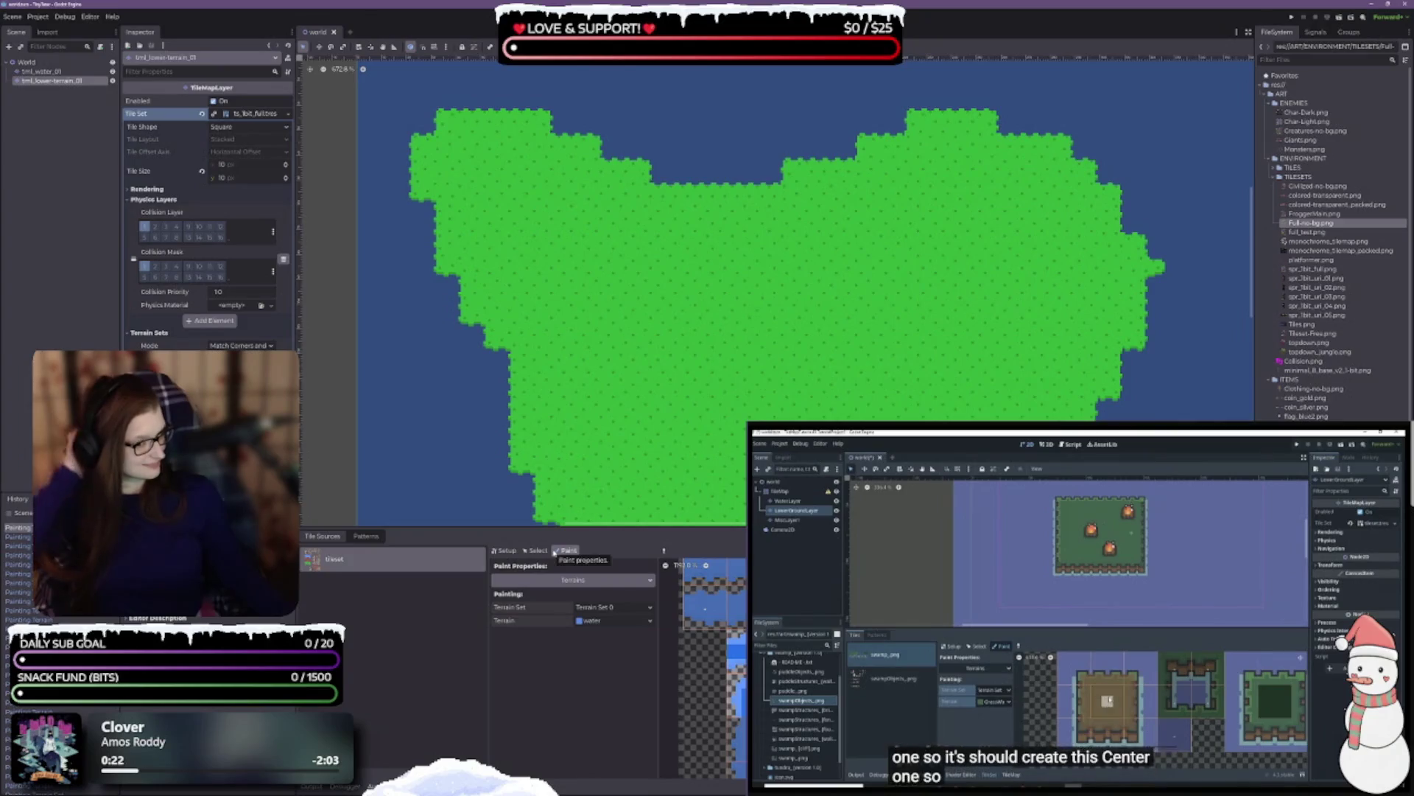
- Switch to the TileMap editor's Terrains tab and select Terrain Set 0's water terrain
scroll(711, 663, "up", 2)
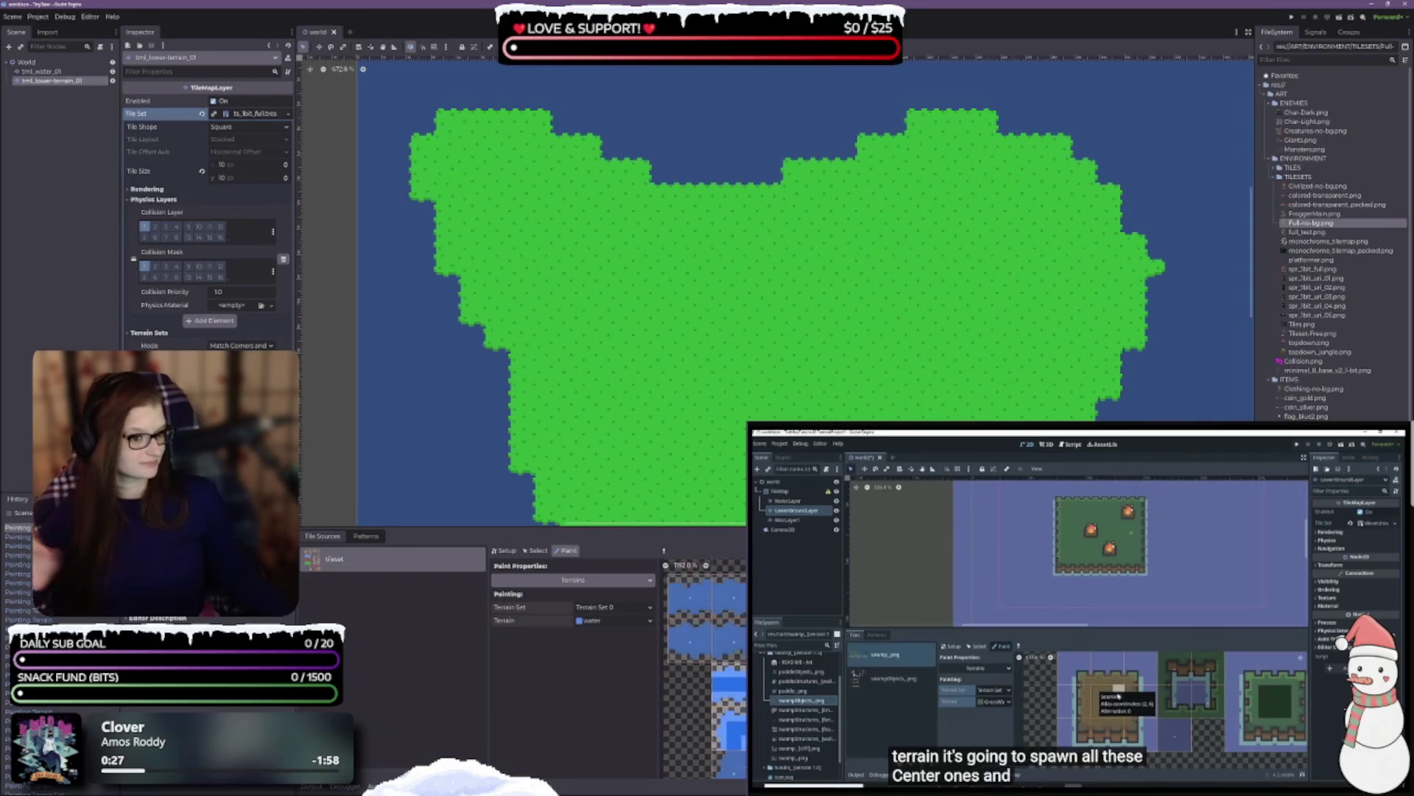
scroll(704, 667, "down", 3)
scroll(703, 667, "up", 2)
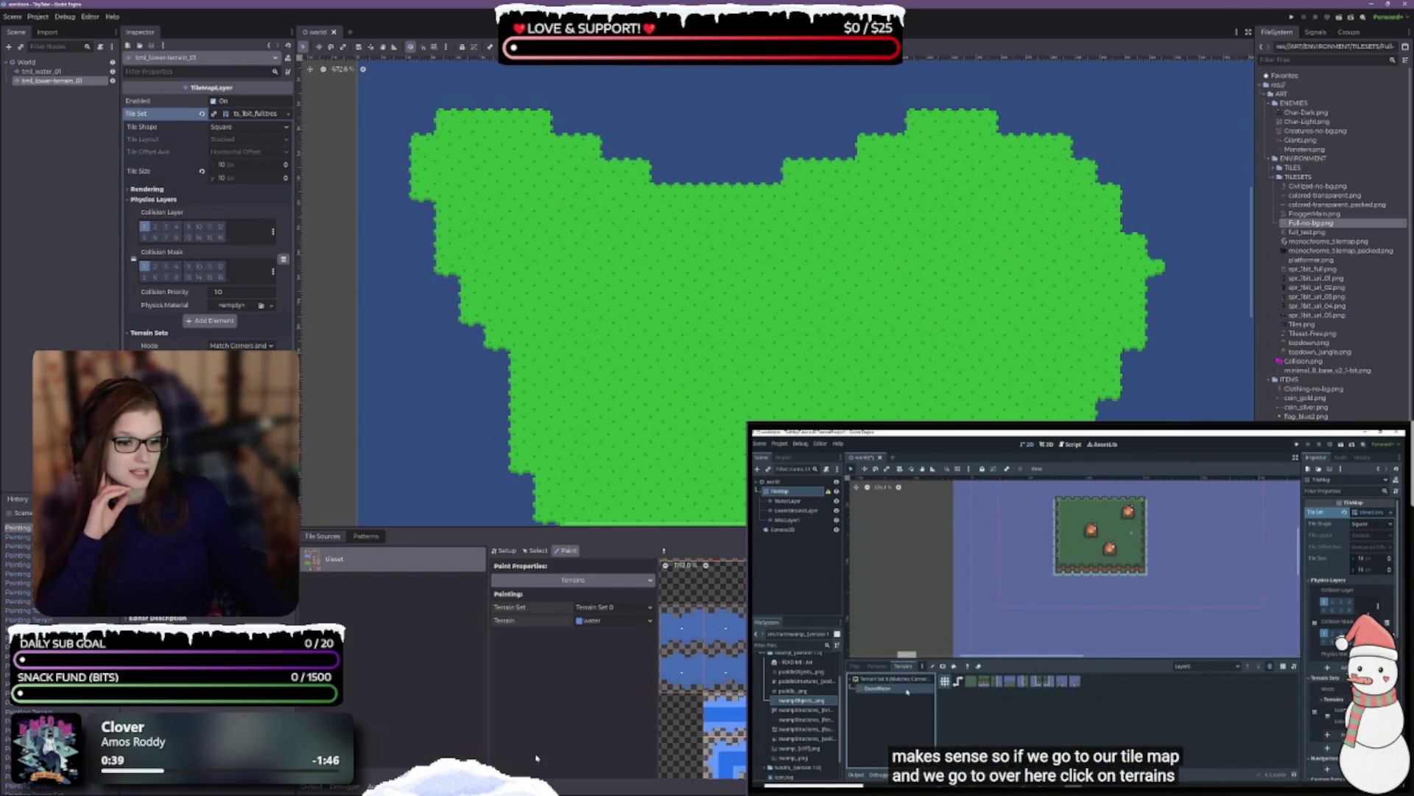
left_click(538, 786)
left_click(380, 154)
left_click(327, 177)
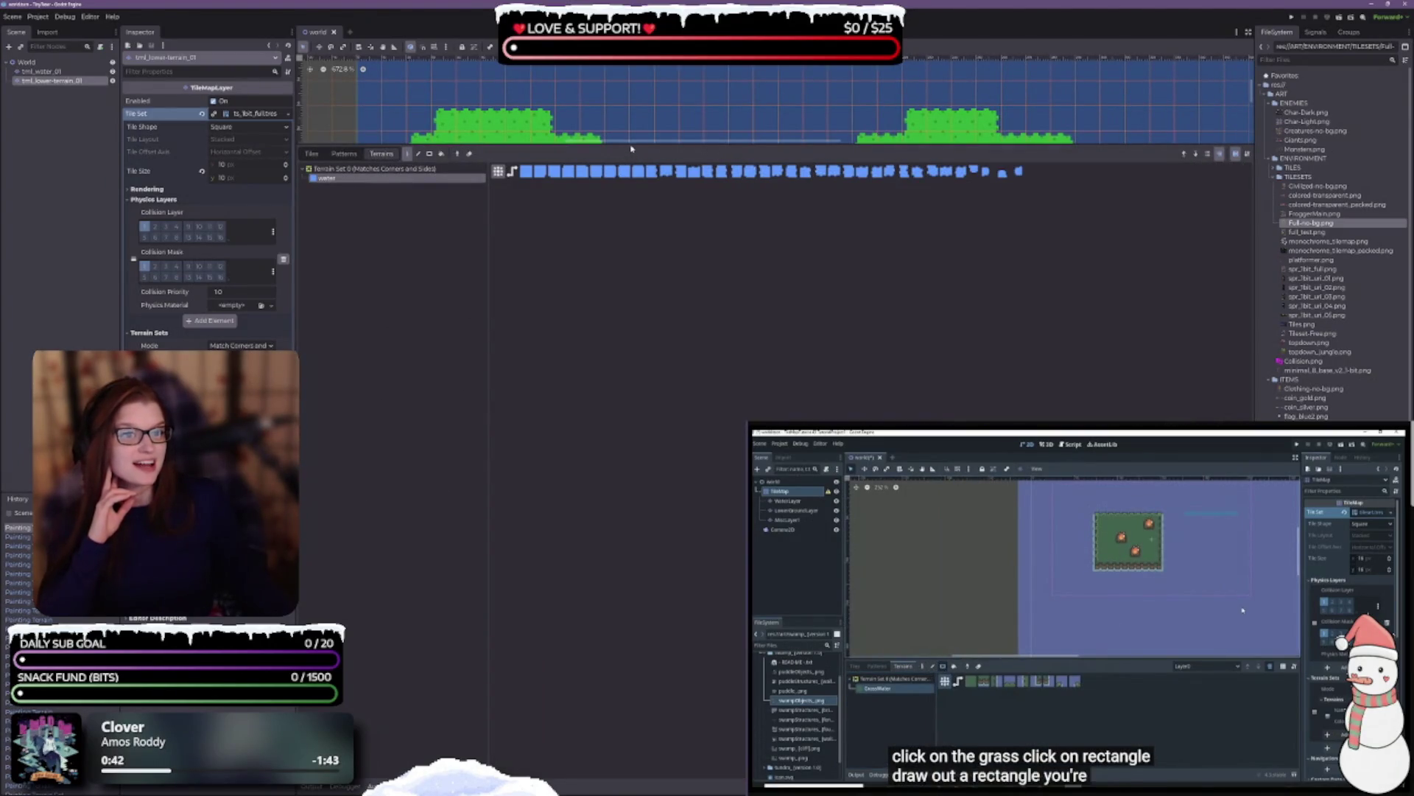
- Enlarge the map view, paint a water pond in the island's centre, save, and reshape its bottom
left_click_drag(634, 157, 632, 635)
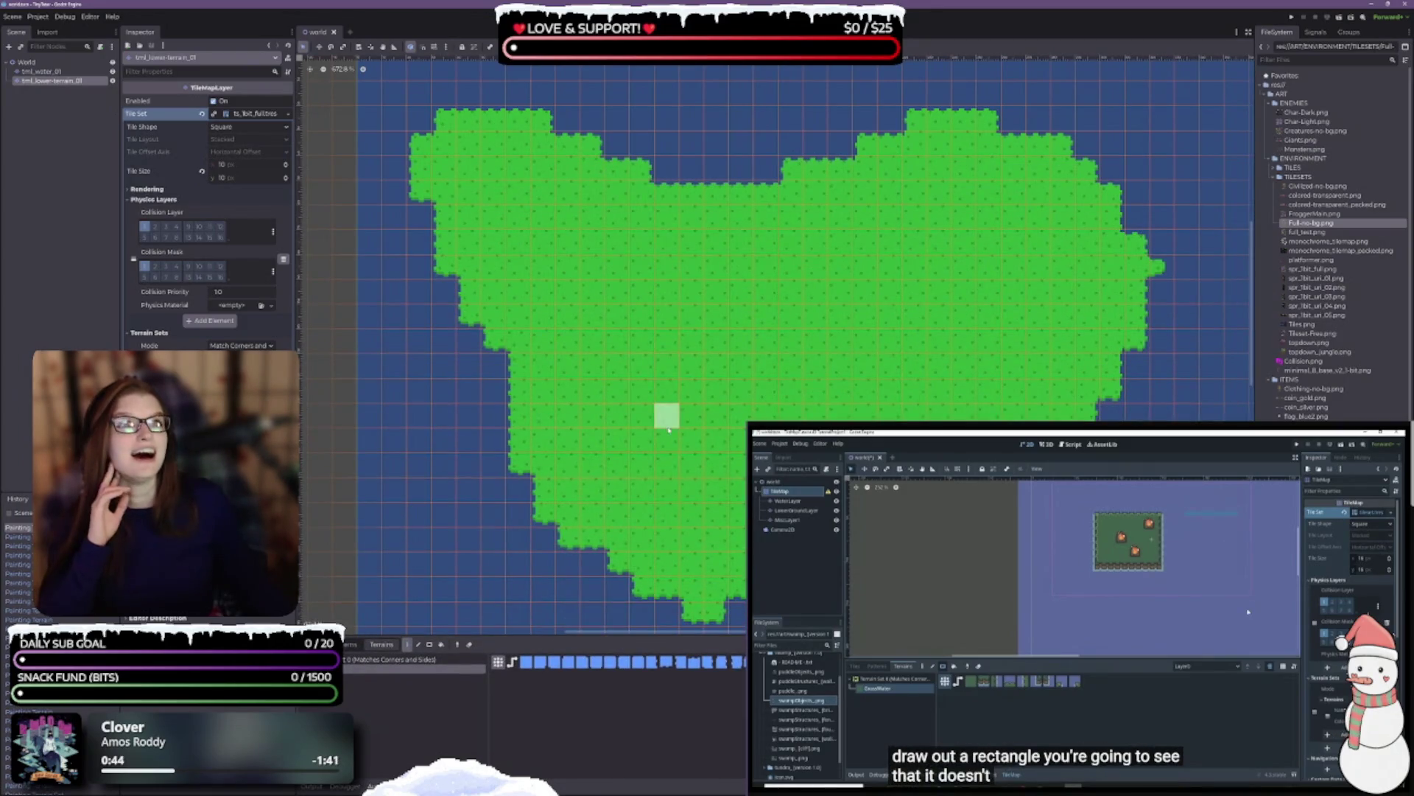
mouse_move(692, 433)
left_mouse_down()
mouse_move(682, 335)
mouse_move(762, 324)
mouse_move(733, 387)
mouse_move(766, 386)
left_mouse_up()
left_click_drag(742, 340, 761, 313)
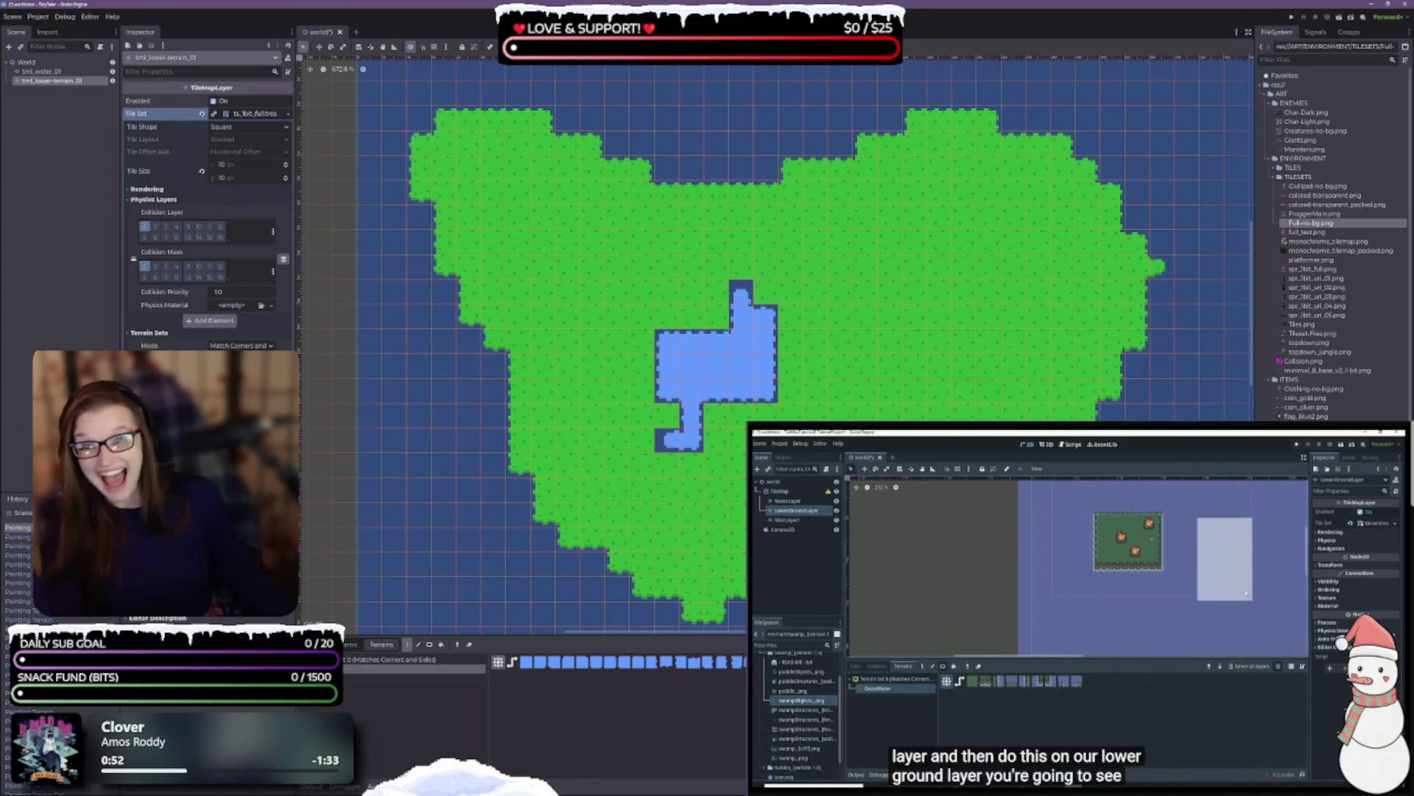
key("ctrl+s")
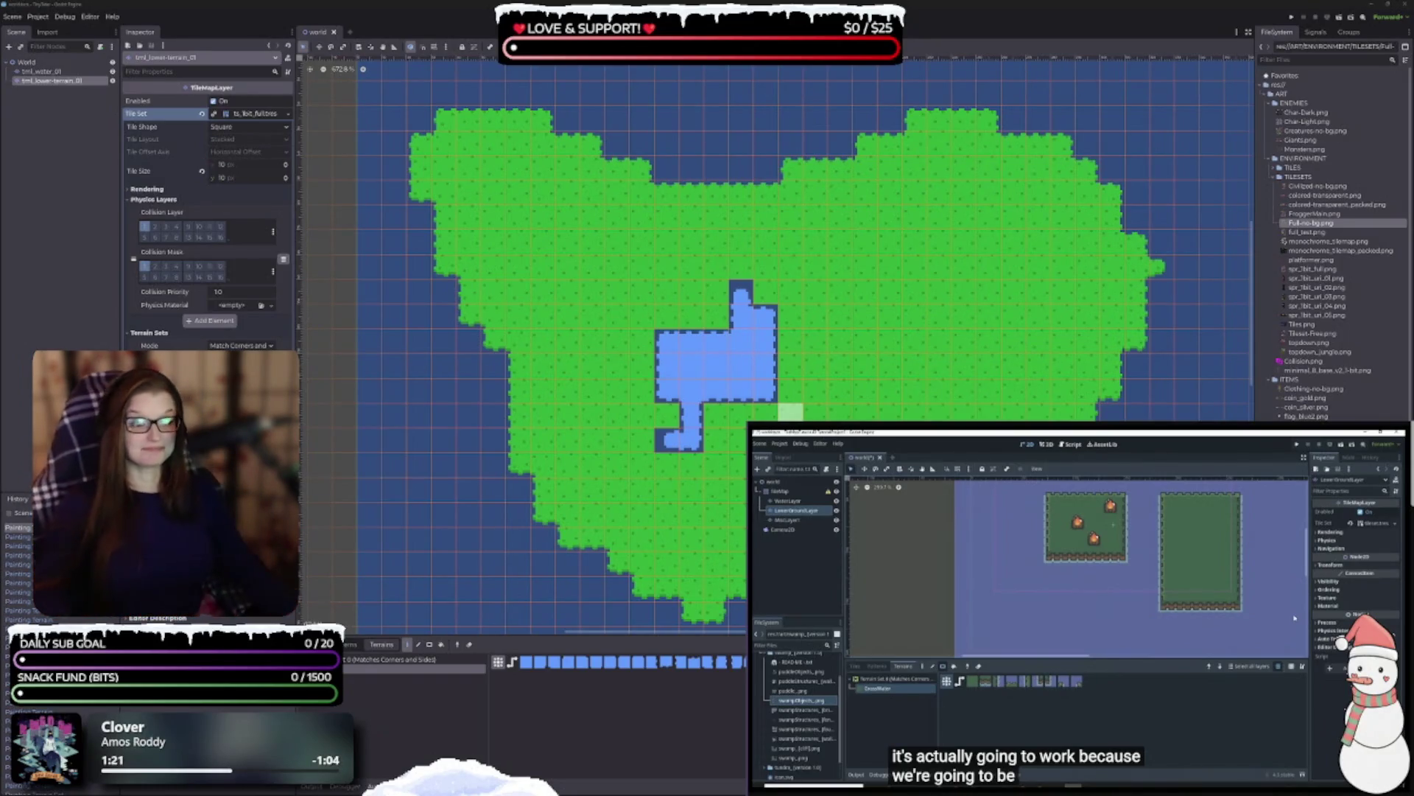
left_click_drag(737, 440, 689, 440)
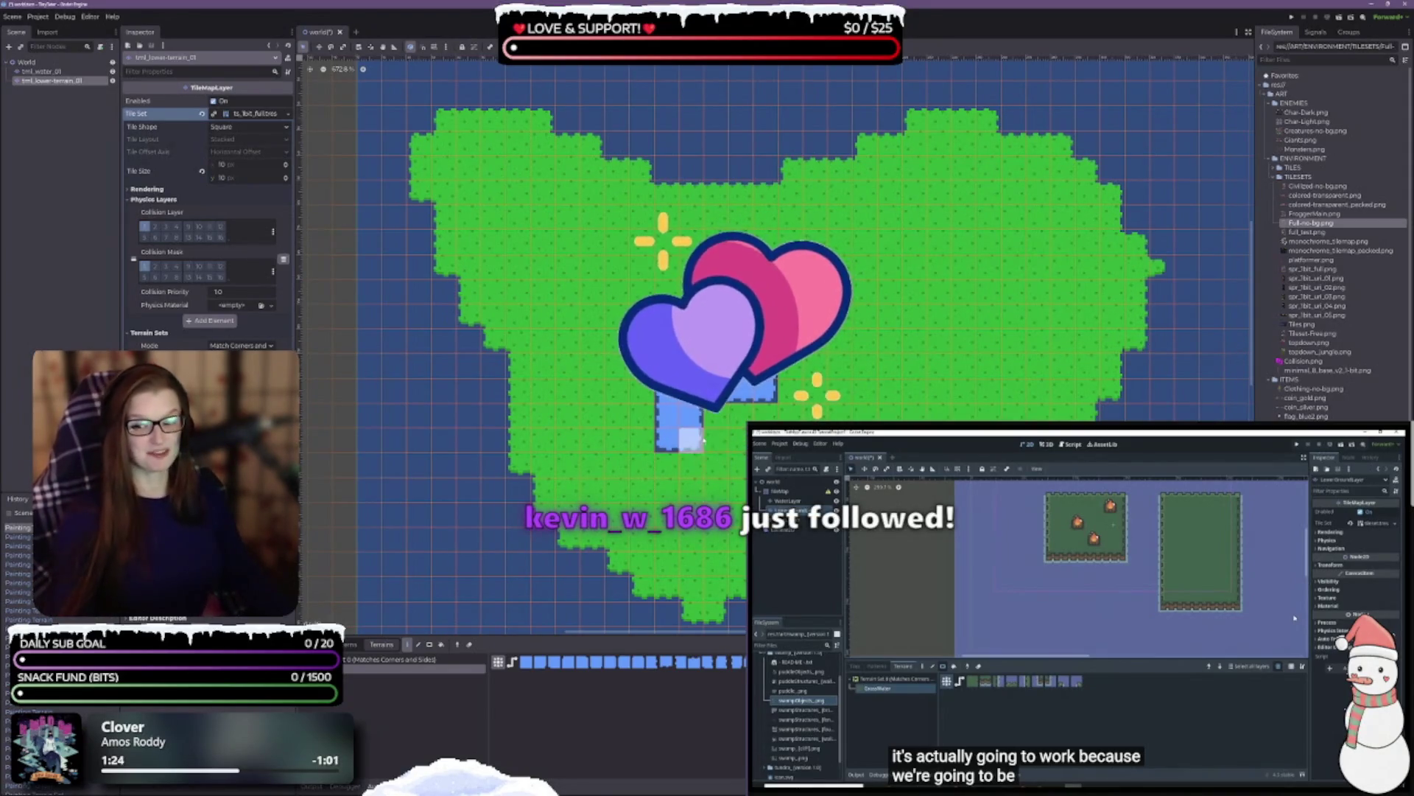
- Paint a water channel up and right from the pond, trimming its end and filling gaps
mouse_move(744, 331)
left_mouse_down()
mouse_move(788, 276)
mouse_move(869, 261)
mouse_move(906, 228)
mouse_move(994, 256)
mouse_move(1013, 228)
mouse_move(995, 226)
left_mouse_up()
right_click(1013, 193)
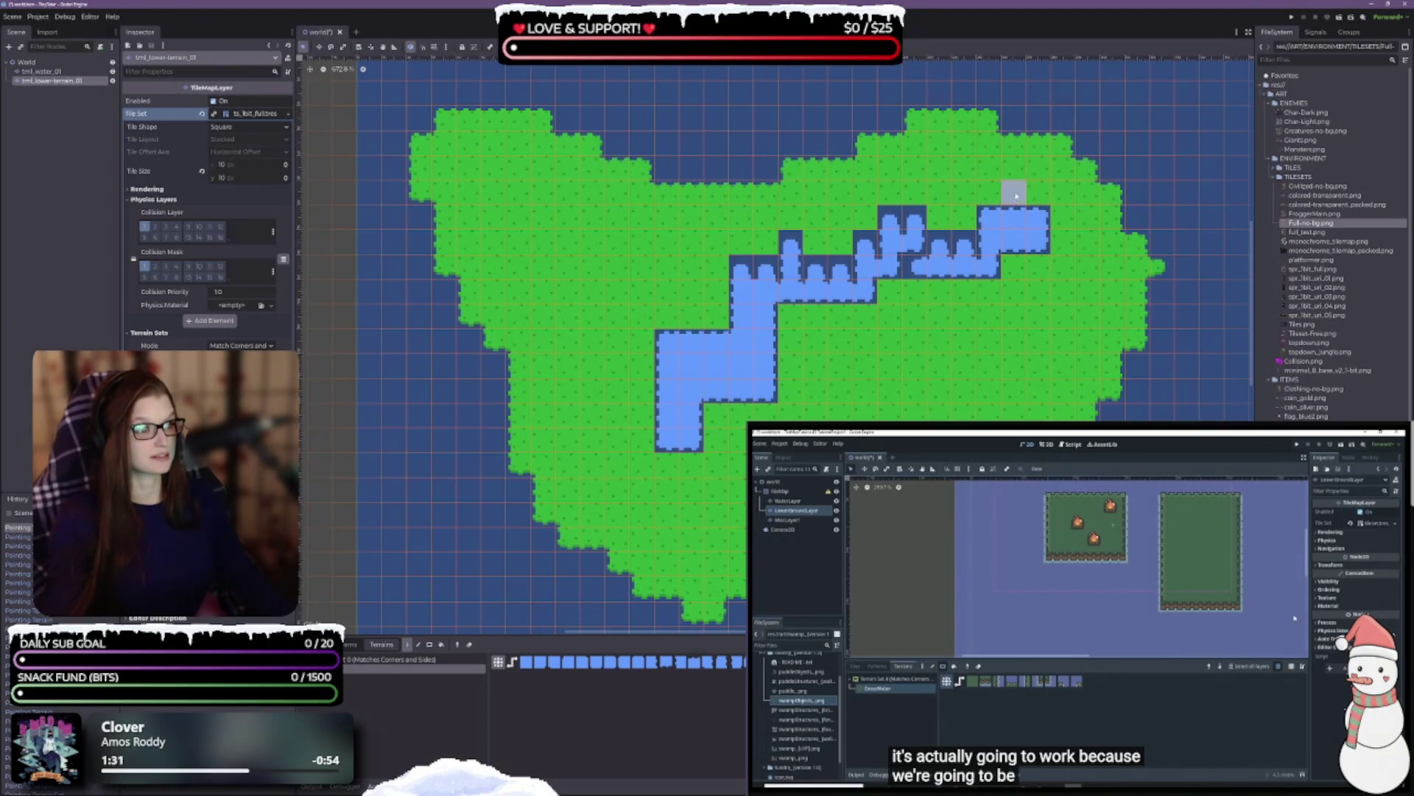
right_click(1013, 218)
right_click(989, 217)
right_click(1038, 218)
right_click(965, 241)
right_click(941, 242)
right_click(916, 228)
right_click(892, 228)
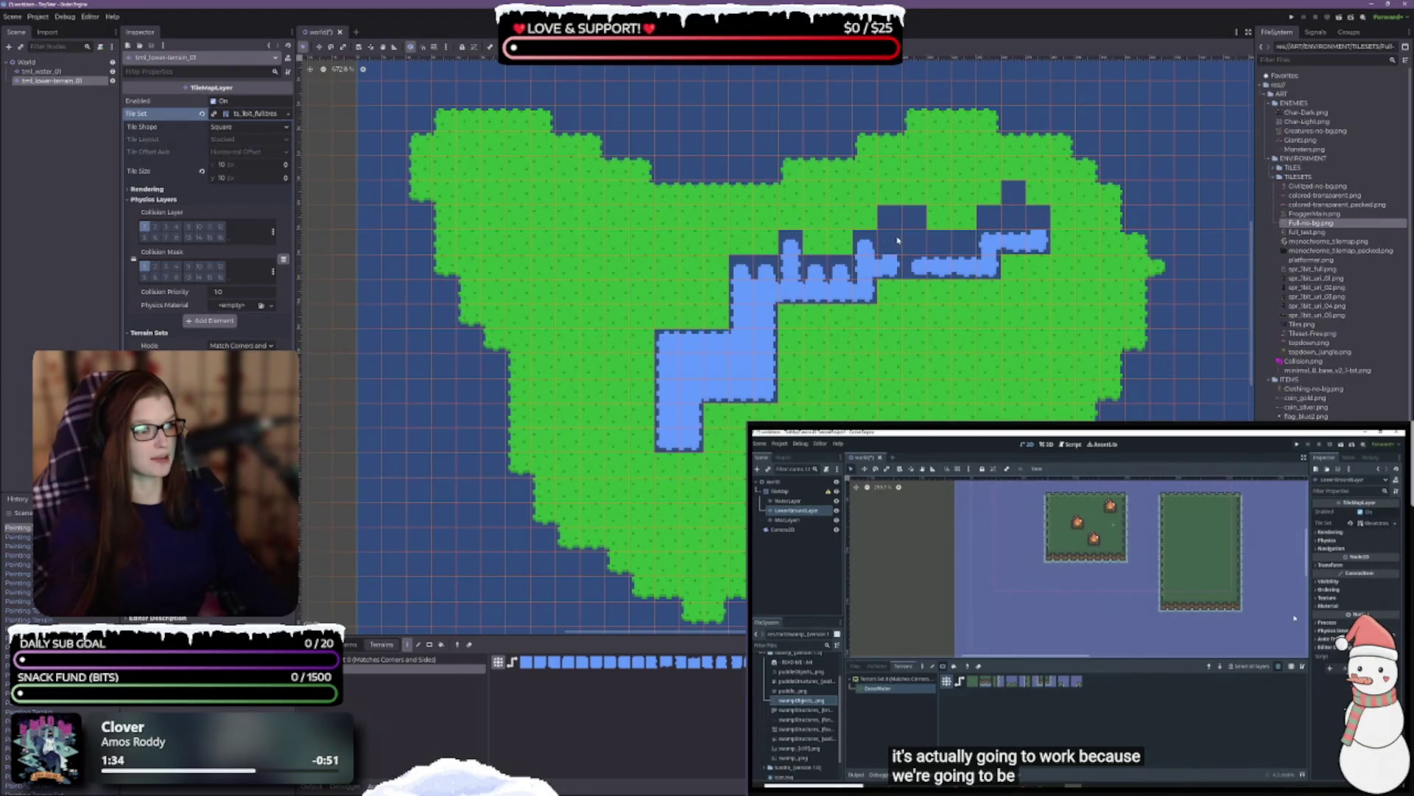
mouse_move(881, 249)
left_mouse_down()
mouse_move(866, 267)
mouse_move(756, 273)
left_mouse_up()
right_click(790, 243)
right_click(740, 270)
- Add a small water pool below the channel, trim its top row, and undo the last edit
left_click(791, 391)
left_click(840, 369)
right_click(815, 368)
right_click(790, 369)
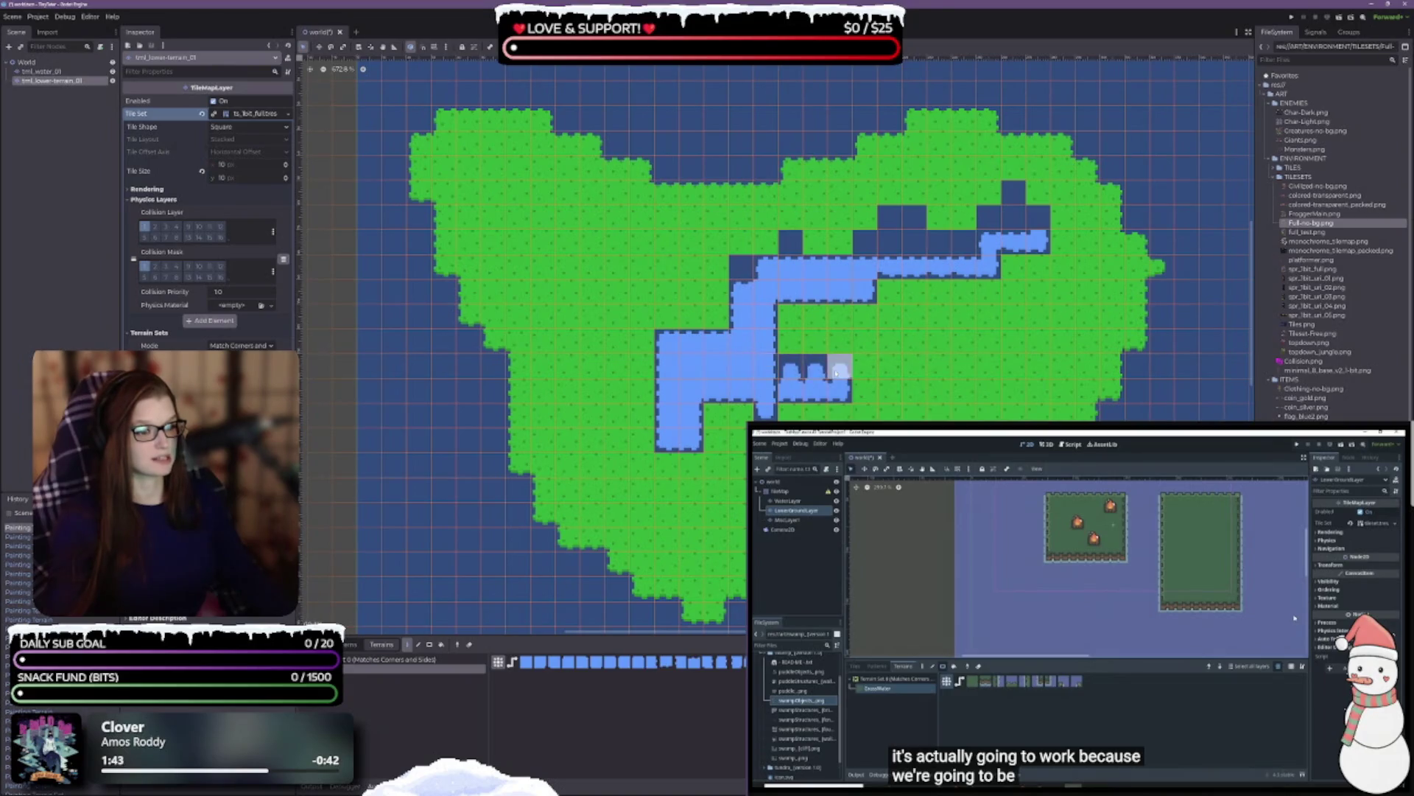
right_click(840, 368)
right_click(766, 368)
left_click(769, 393)
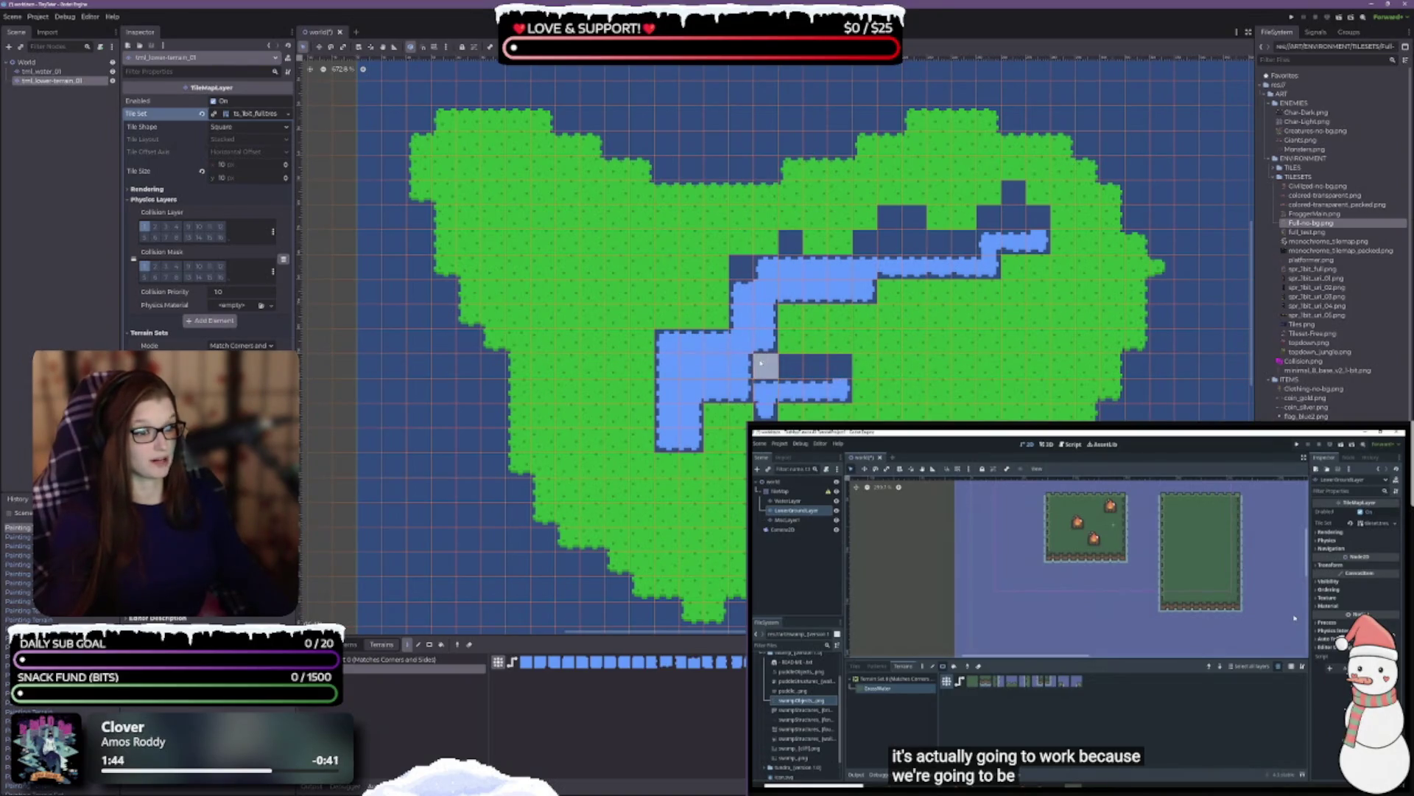
key("ctrl+z")
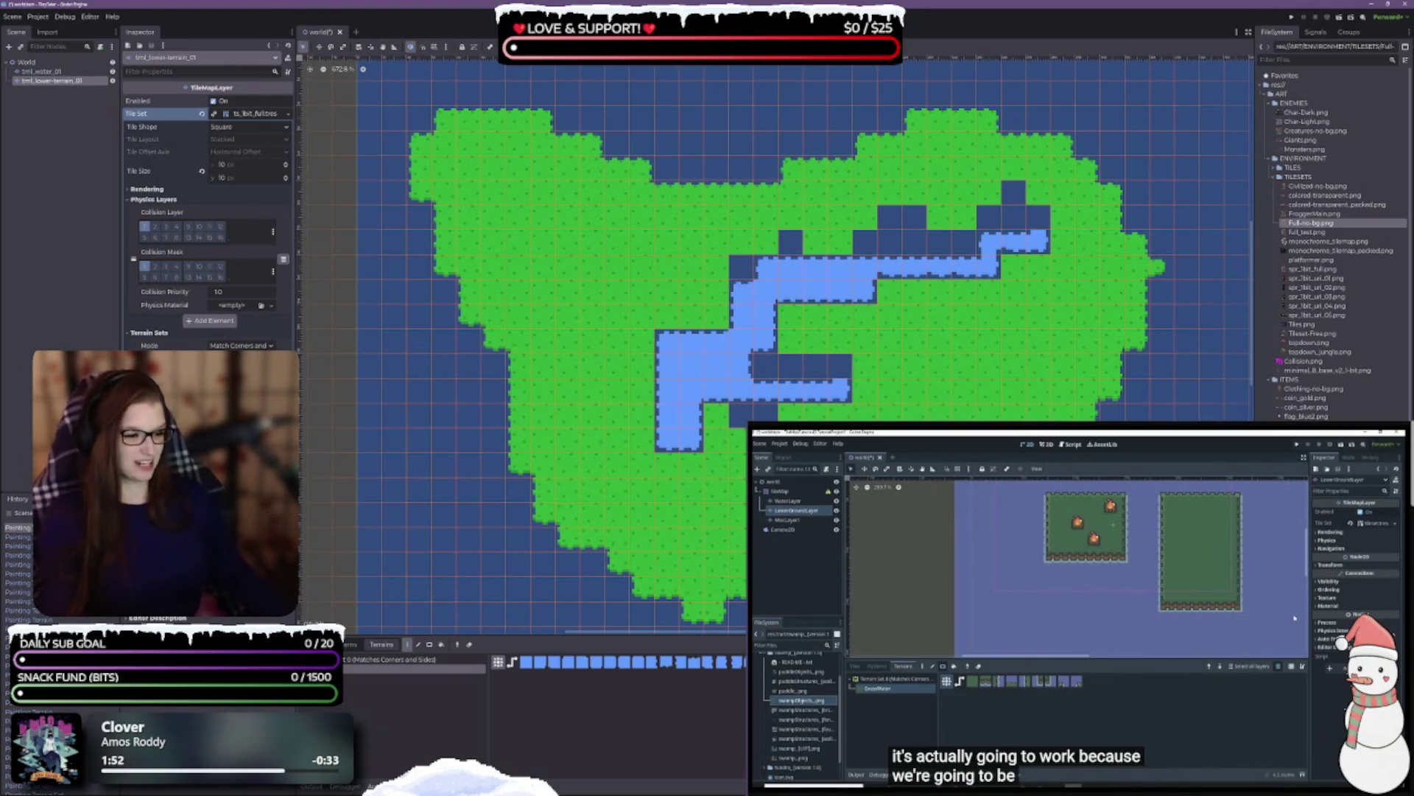
- Browse the TileSet atlas, then return to the TileMap editor
left_click(472, 786)
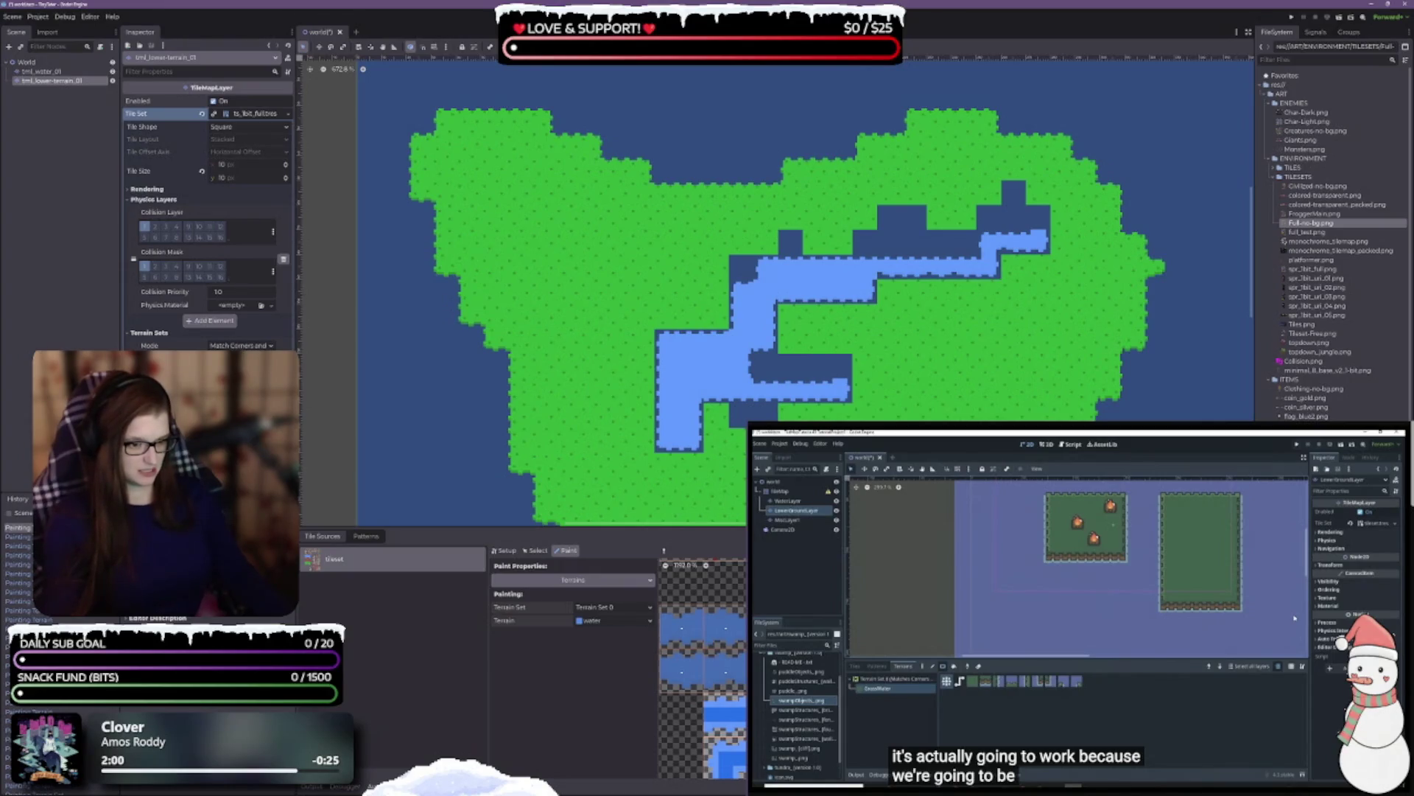
scroll(702, 669, "down", 3)
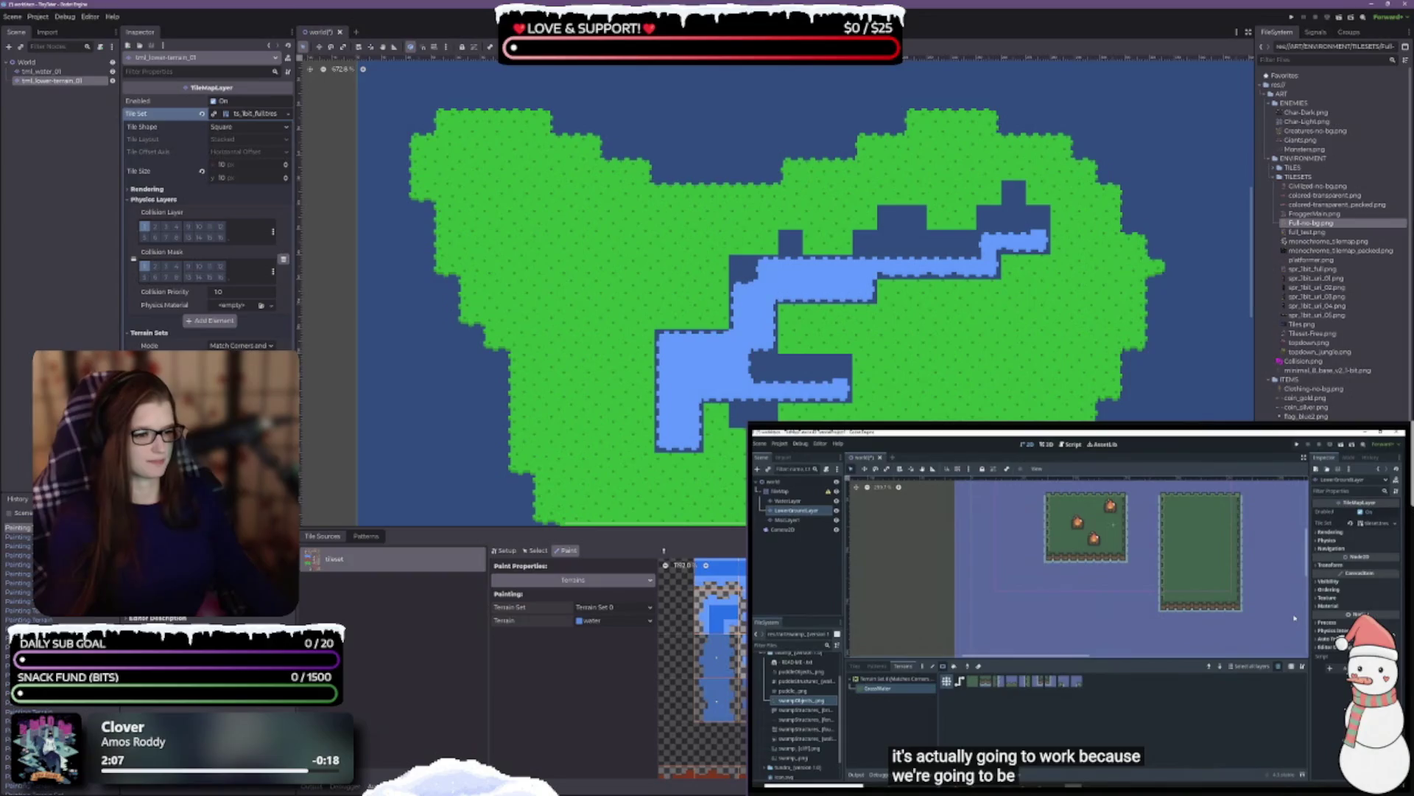
scroll(703, 668, "up", 3)
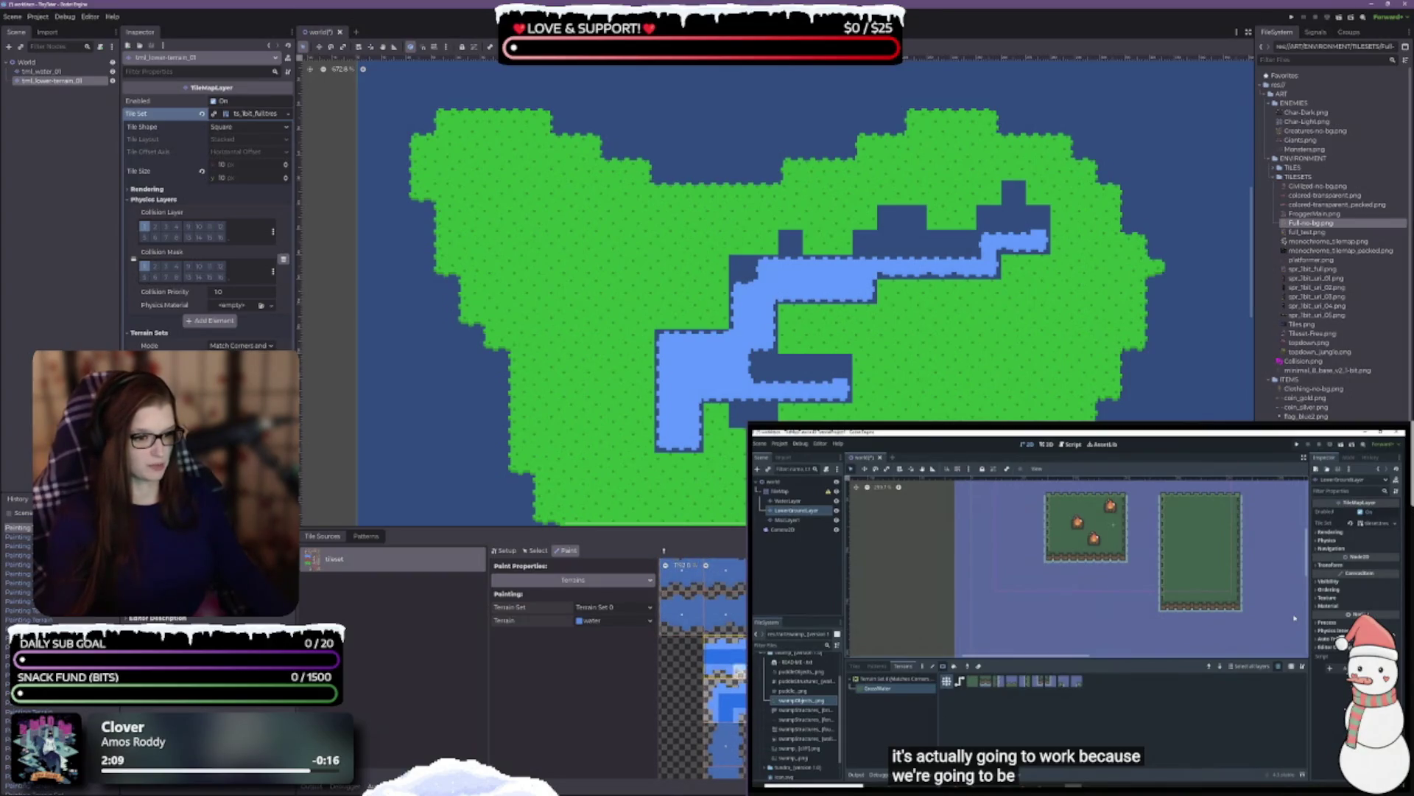
scroll(703, 668, "up", 2)
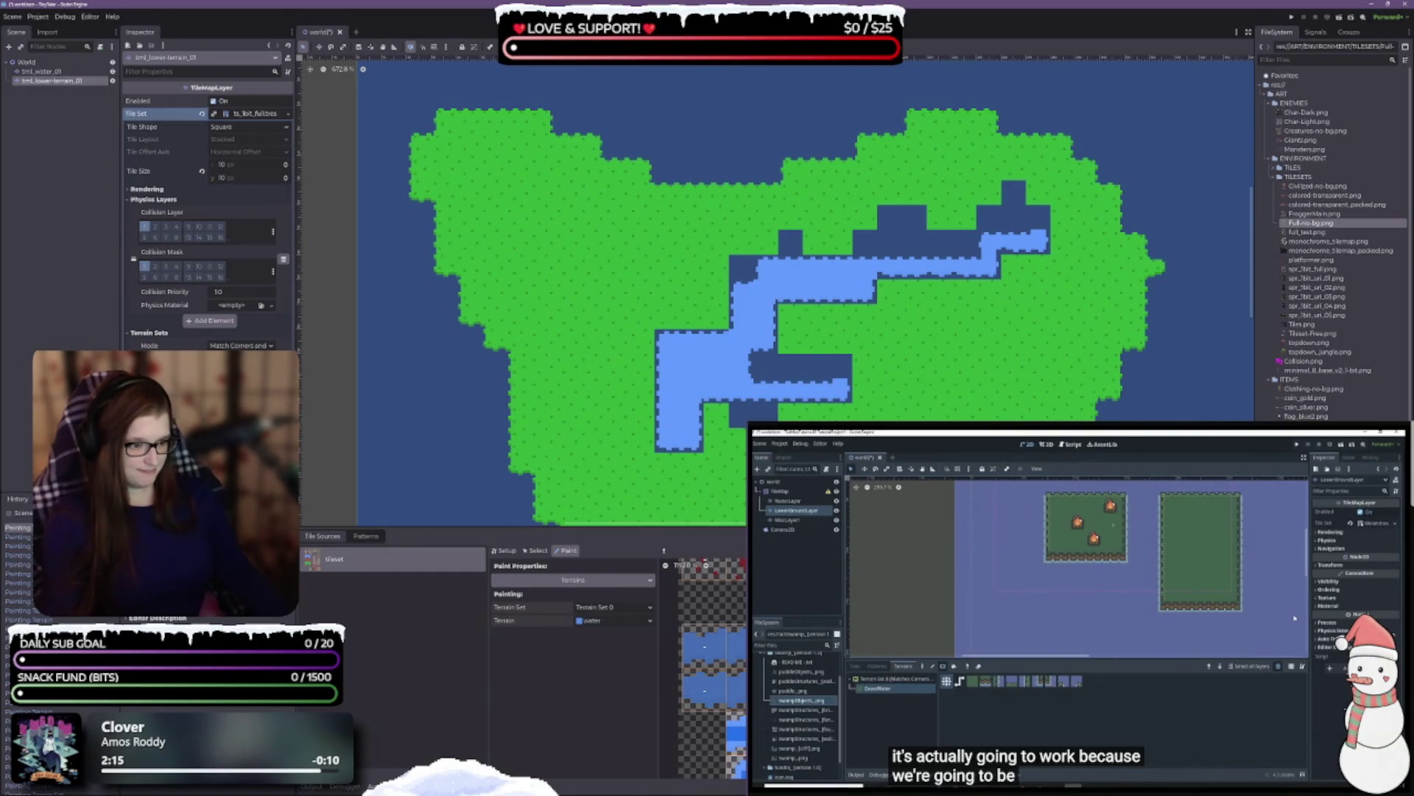
scroll(701, 669, "up", 2)
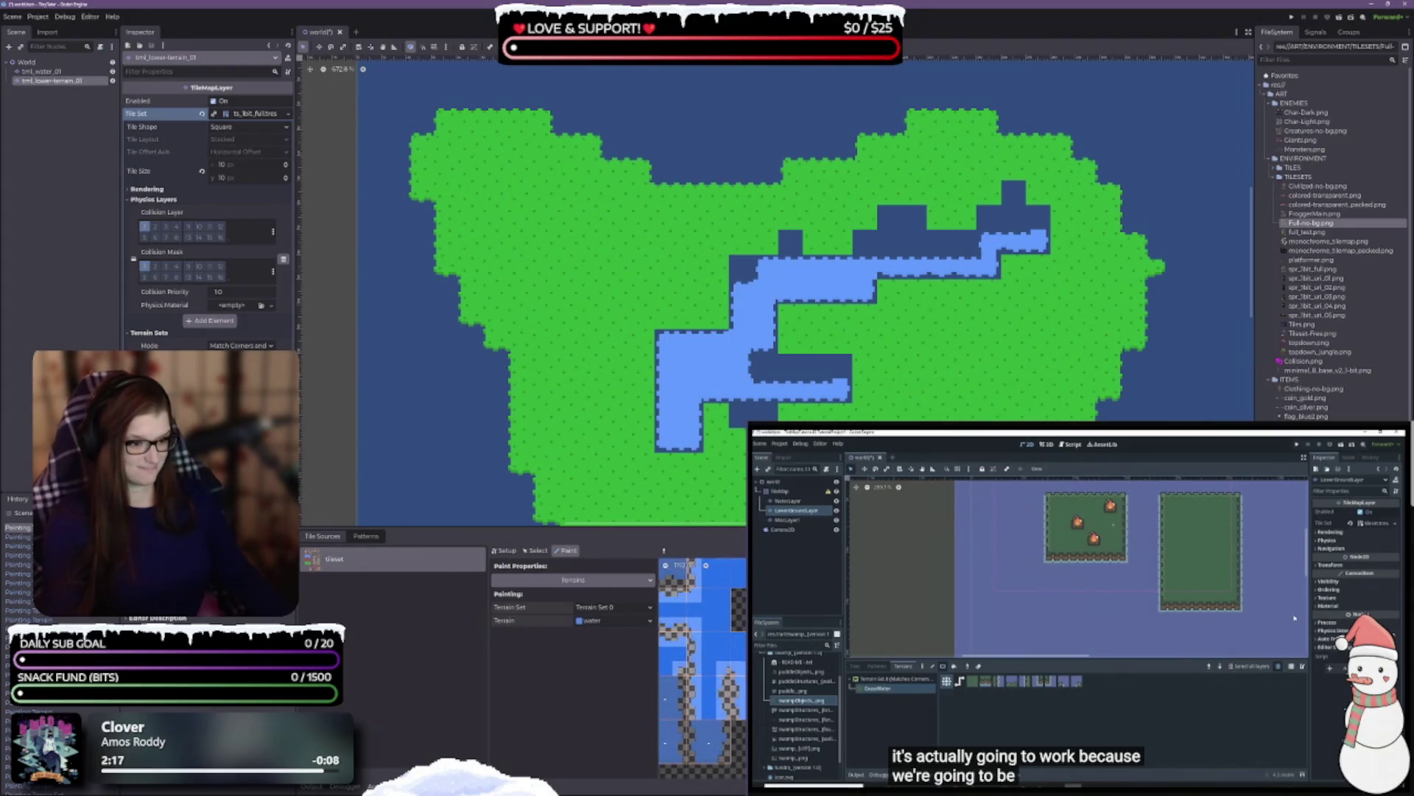
scroll(703, 668, "down", 3)
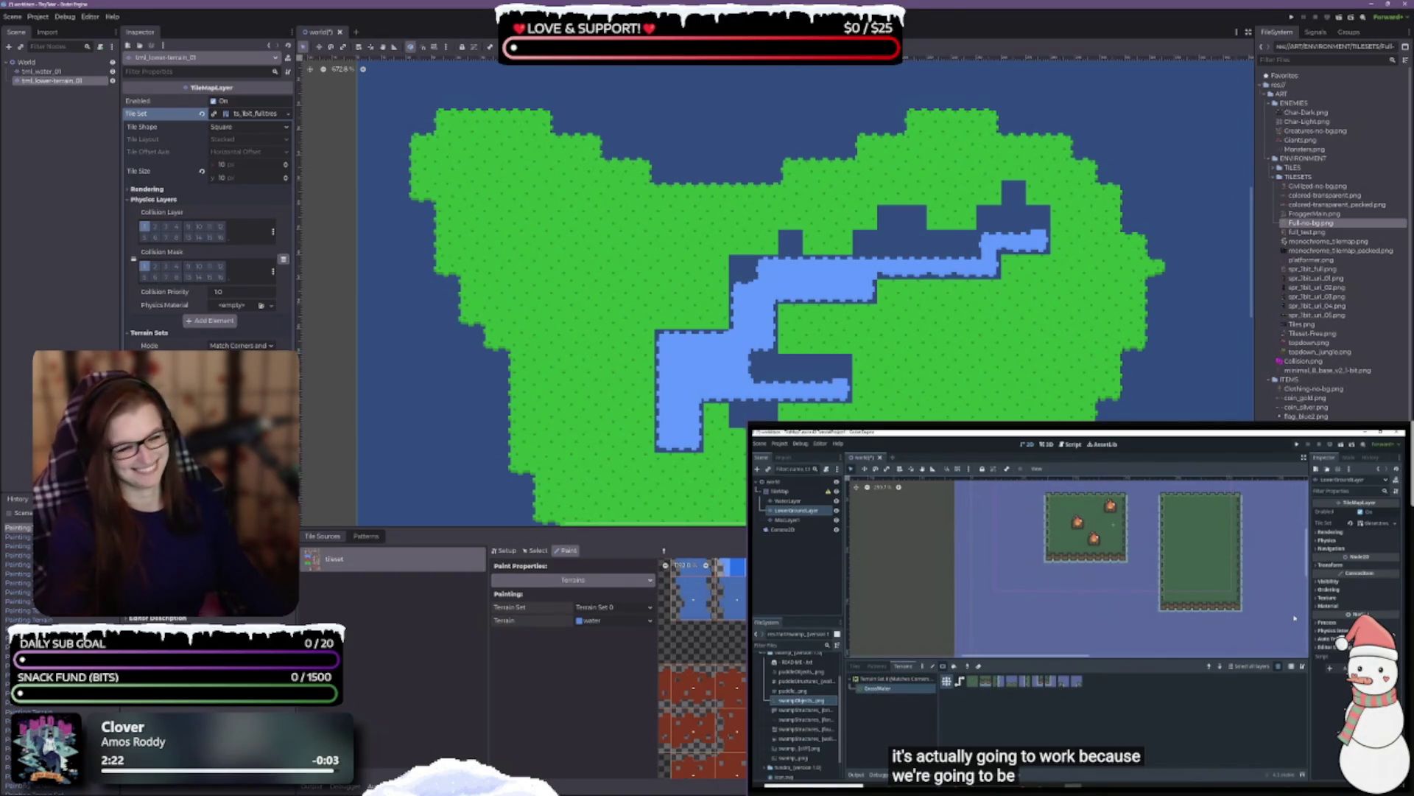
scroll(760, 410, "down", 2)
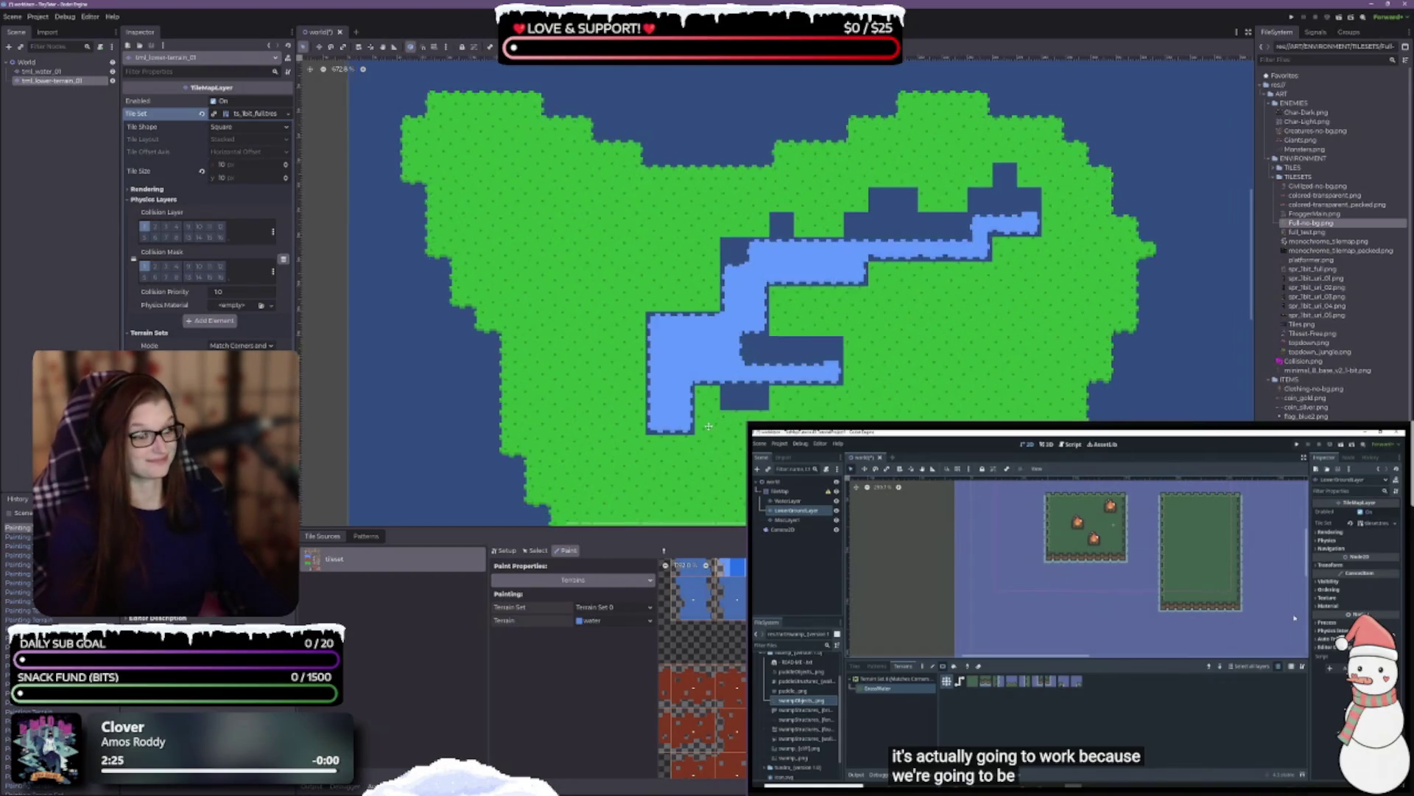
right_click(997, 164)
key("Escape")
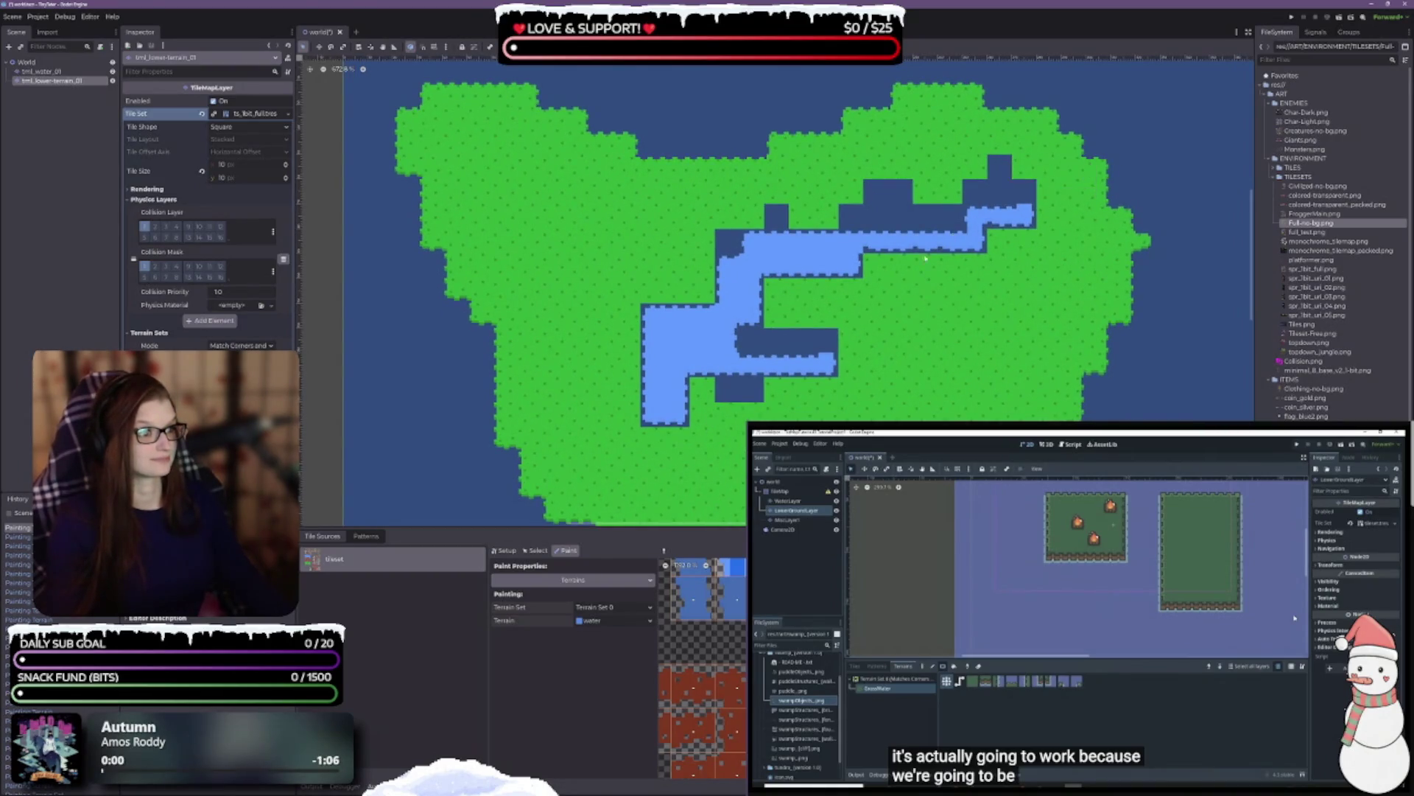
scroll(618, 498, "up", 3)
left_click(542, 785)
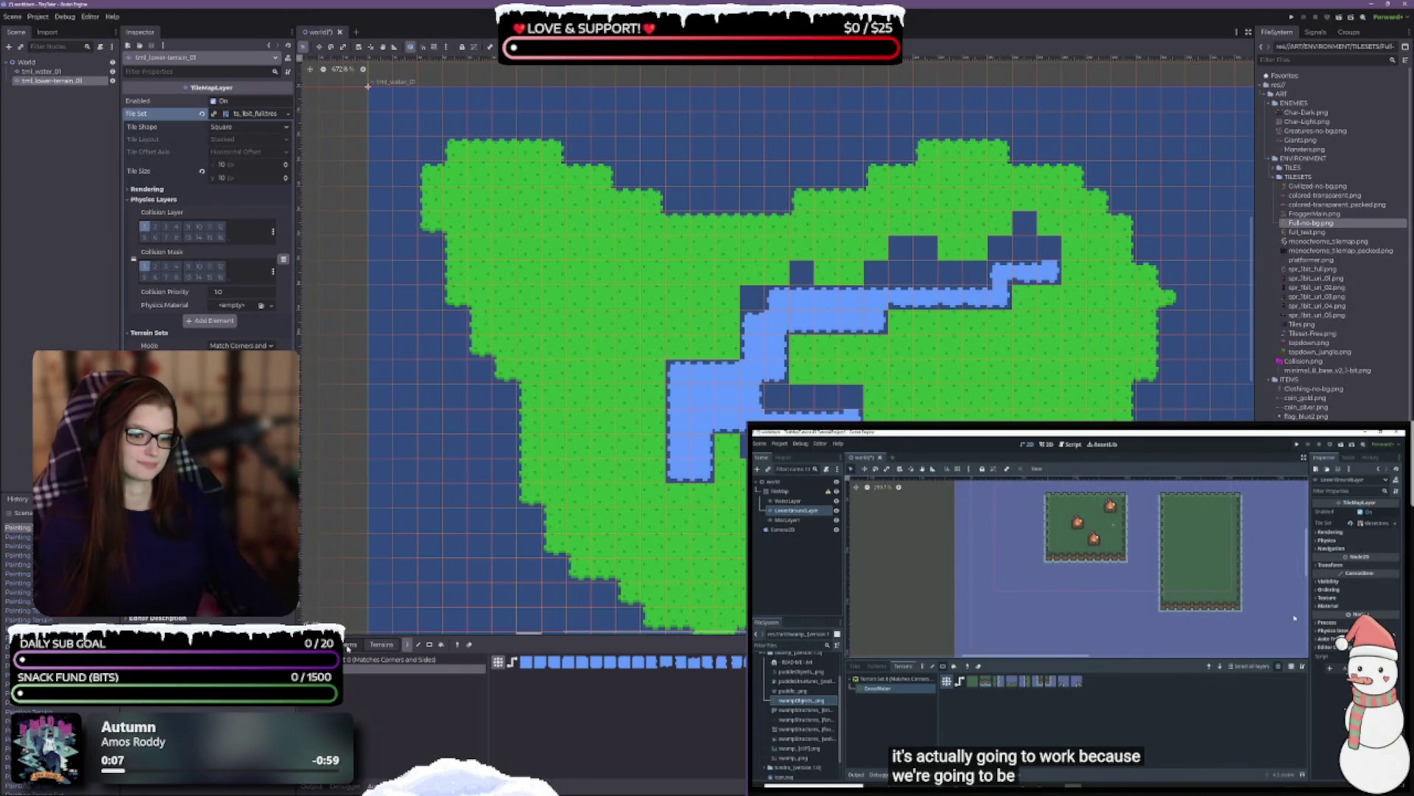
- In the Tiles tab, enlarge the tile panel and pick the grass tile with the Paint tool
left_click(318, 644)
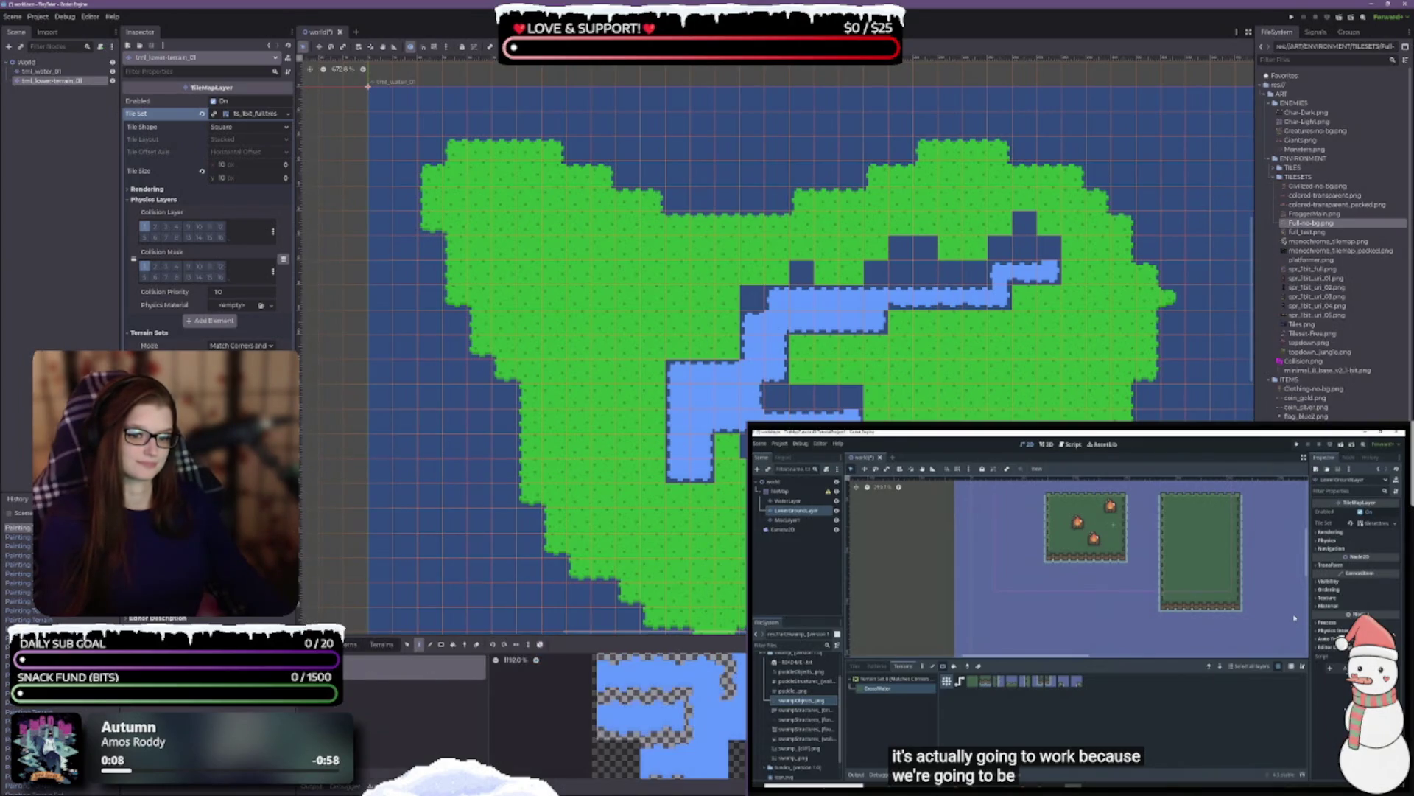
scroll(670, 715, "up", 3)
scroll(774, 354, "right", 10)
scroll(774, 353, "left", 5)
scroll(721, 781, "down", 5)
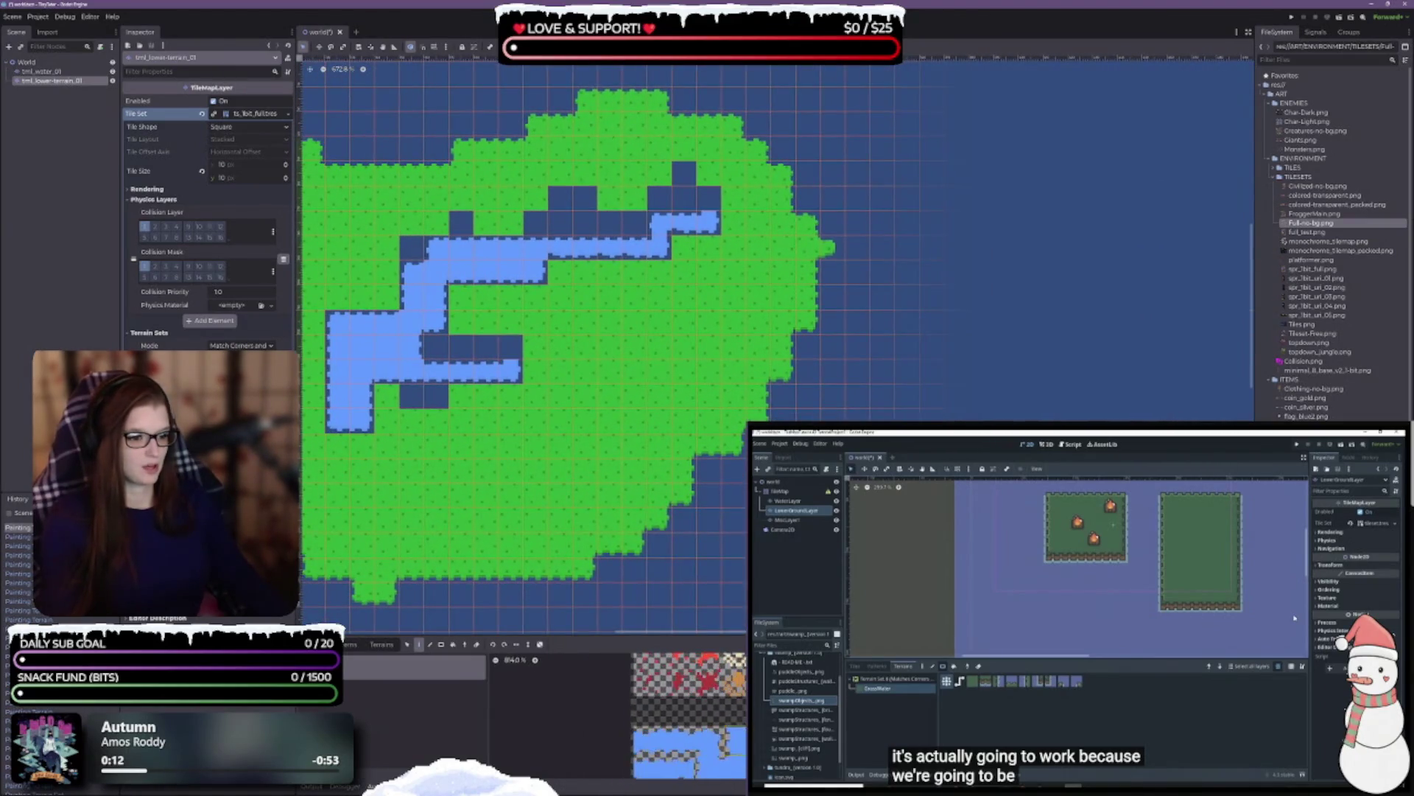
left_click_drag(463, 635, 463, 504)
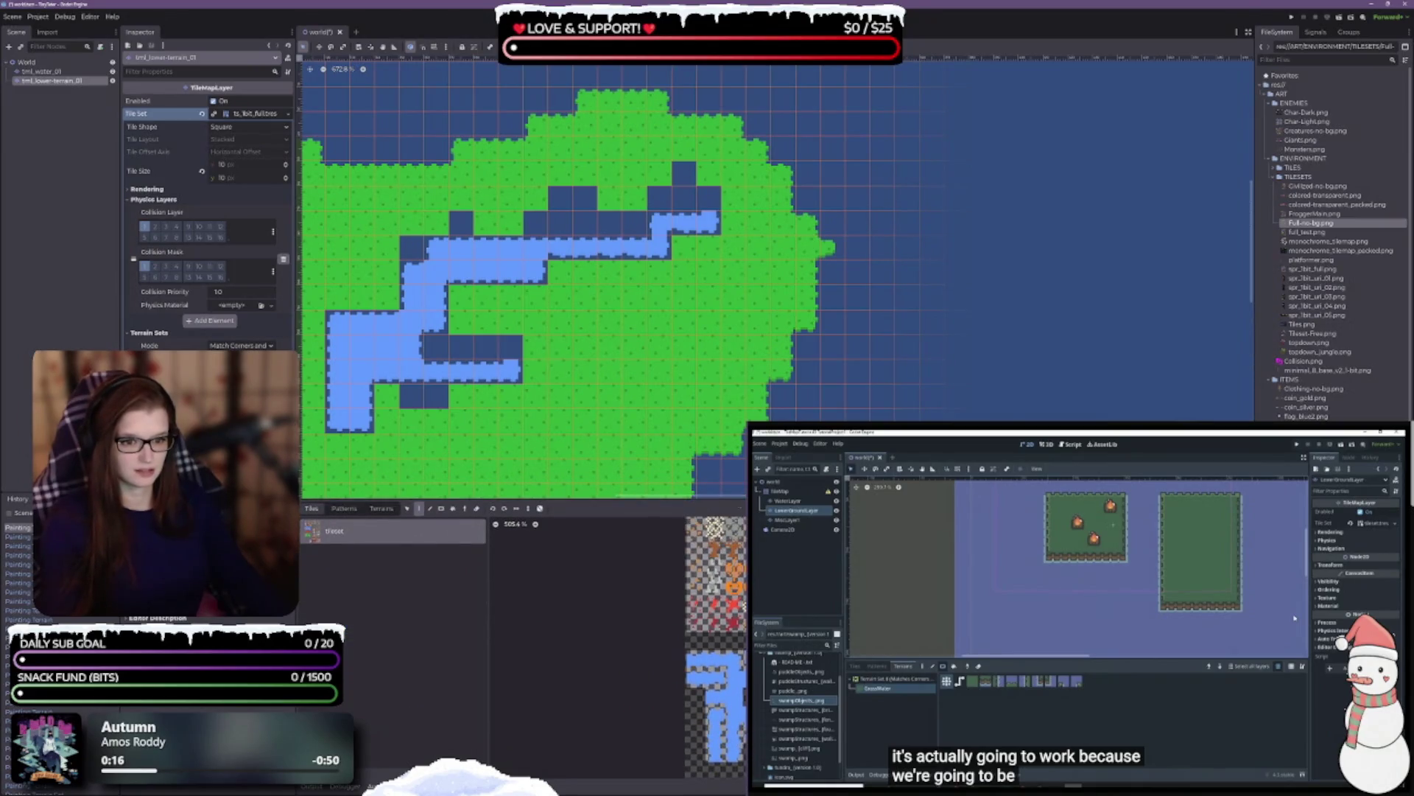
left_click(463, 510)
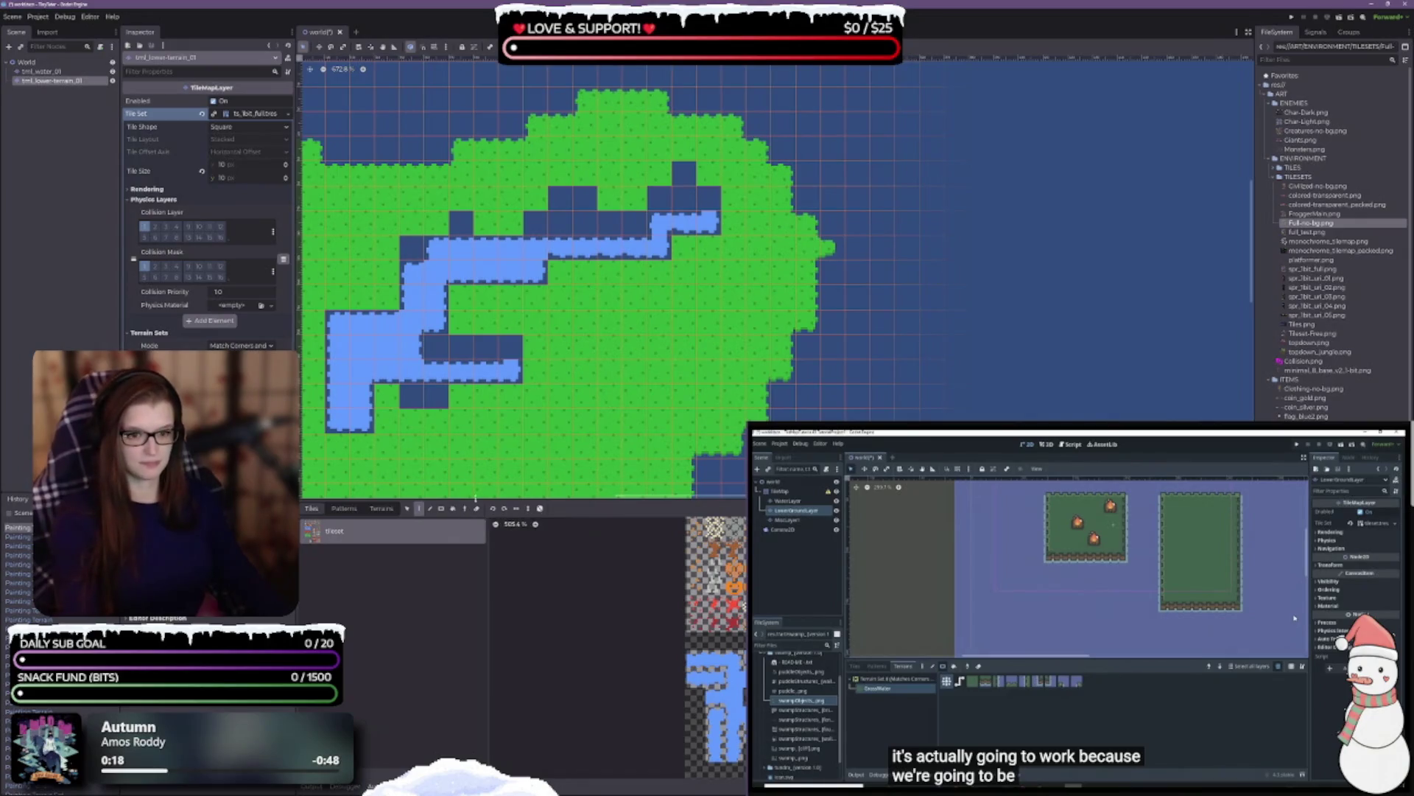
left_click(453, 508)
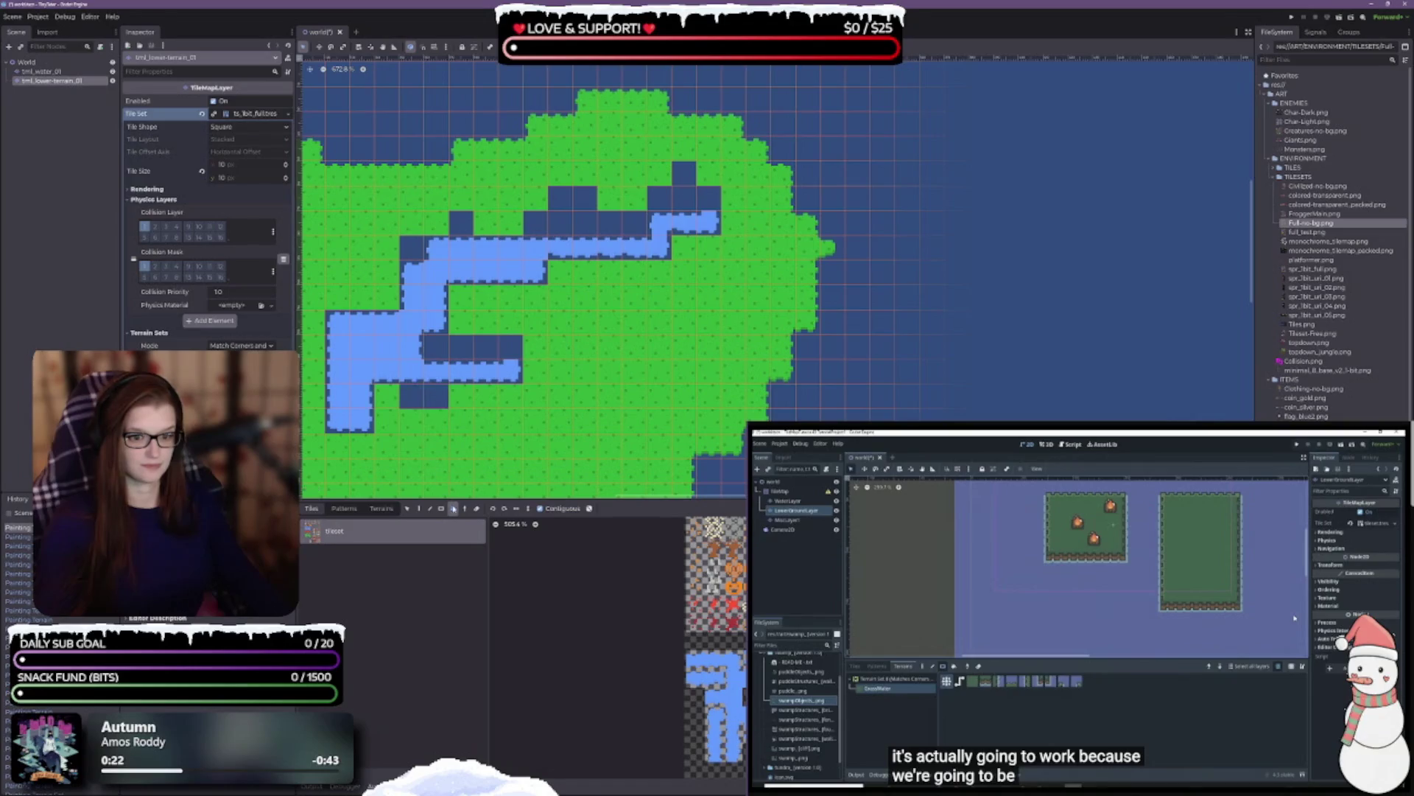
left_click(419, 509)
- Paint grass over the water river and fill the dark hole tile
mouse_move(345, 327)
left_mouse_down()
mouse_move(361, 422)
mouse_move(411, 396)
mouse_move(601, 212)
mouse_move(718, 190)
mouse_move(699, 211)
left_mouse_up()
left_click(442, 508)
left_click(684, 174)
scroll(698, 211, "left", 5)
scroll(958, 221, "down", 2)
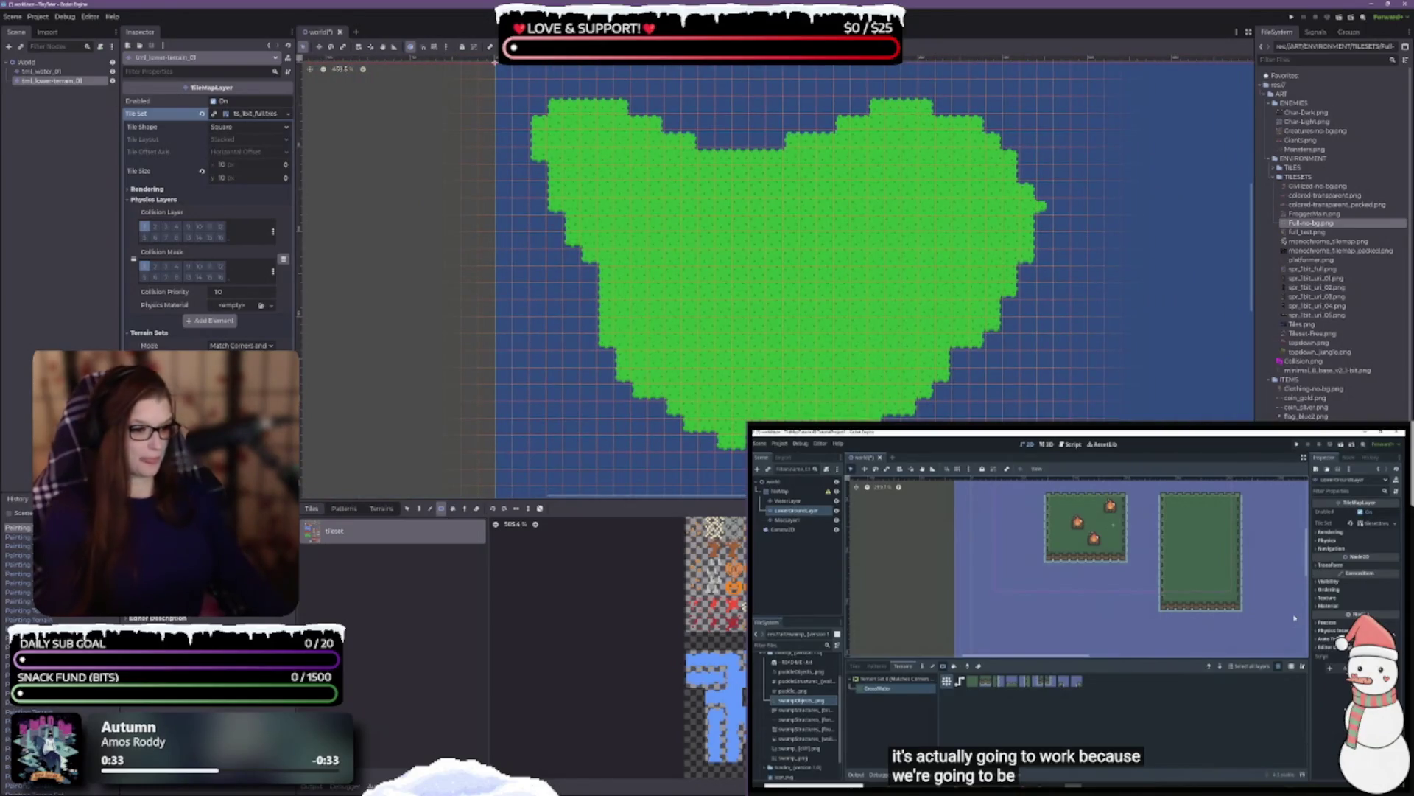
left_click(392, 508)
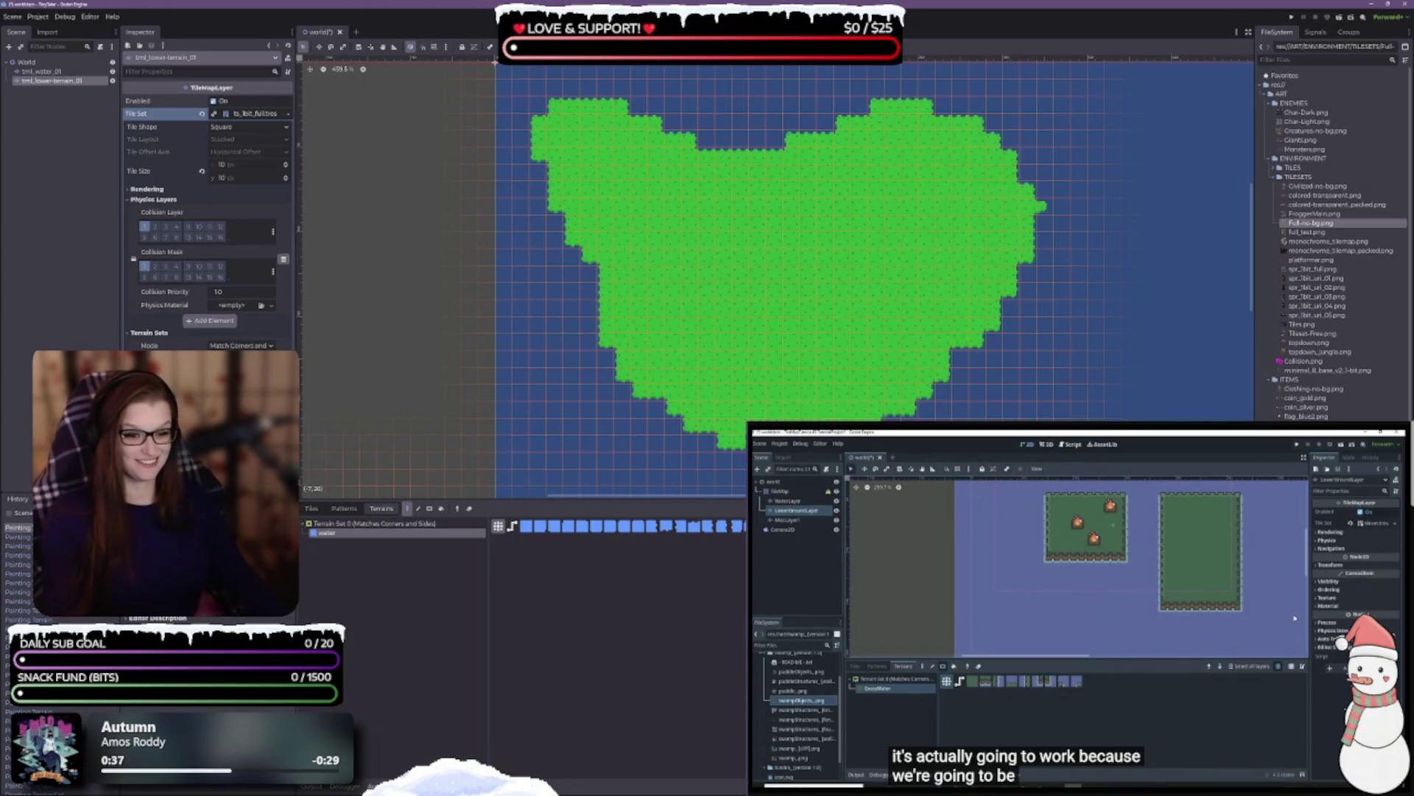
- Bring up the TileSet panel and enlarge it to fill the editor
left_click(478, 784)
left_click_drag(622, 525, 621, 66)
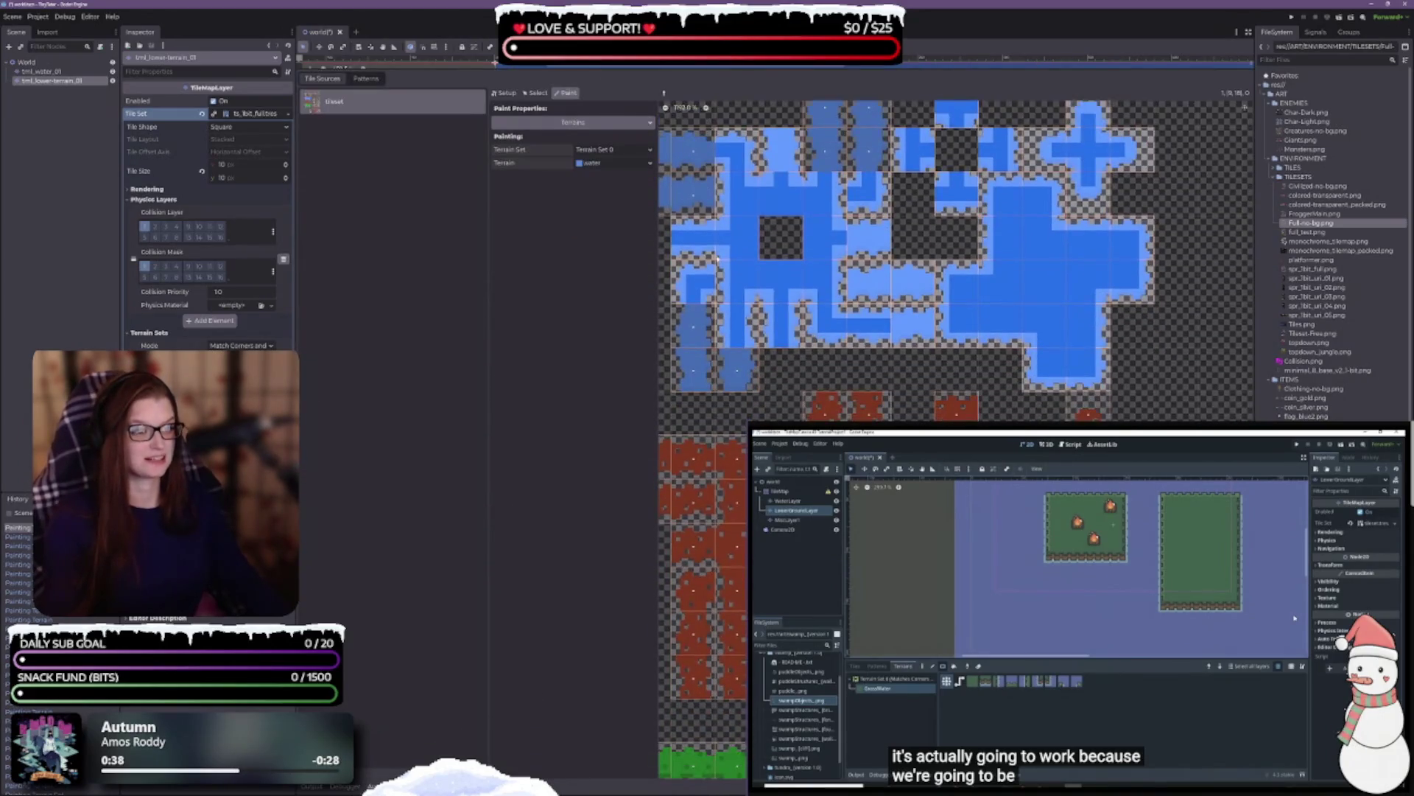
scroll(958, 442, "up", 5)
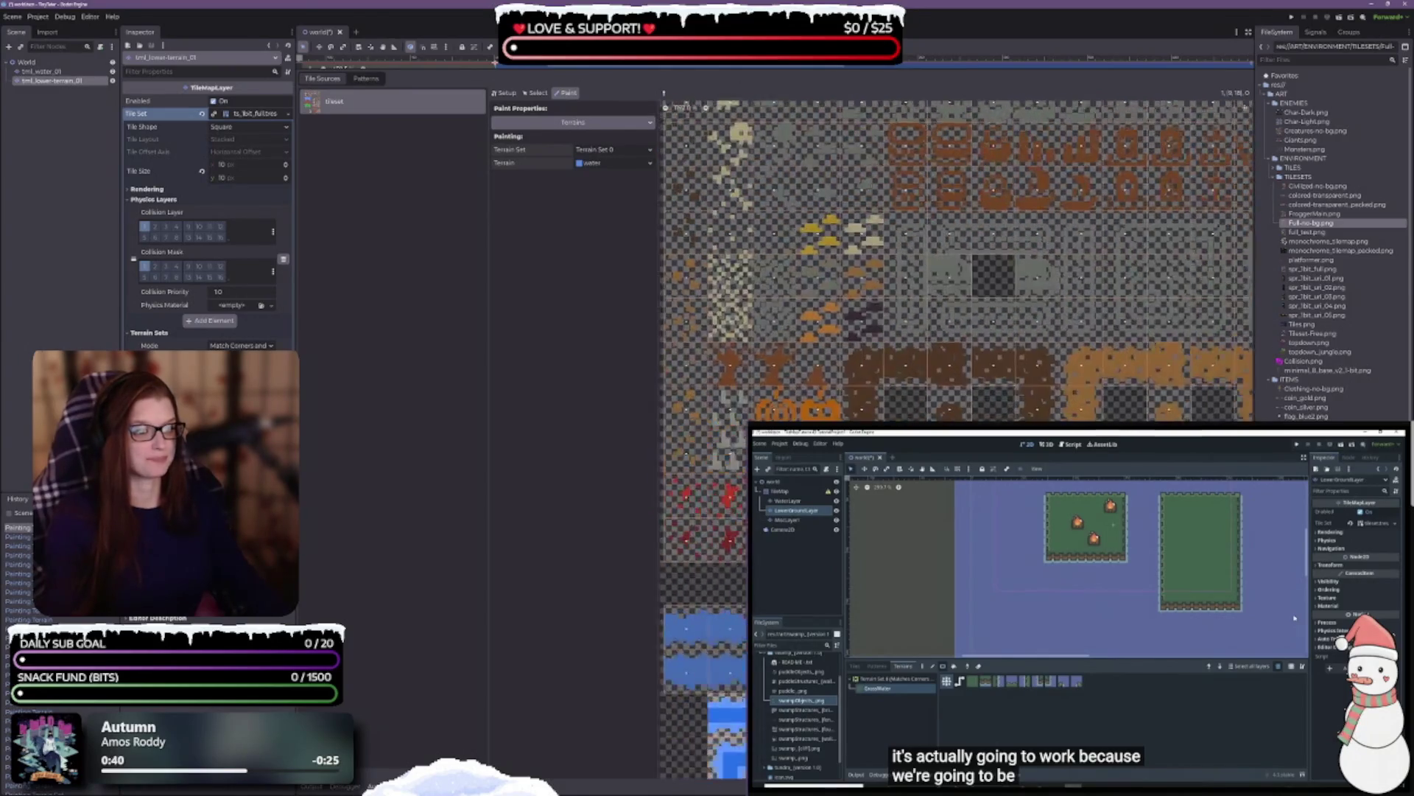
scroll(873, 307, "left", 5)
scroll(956, 295, "down", 3)
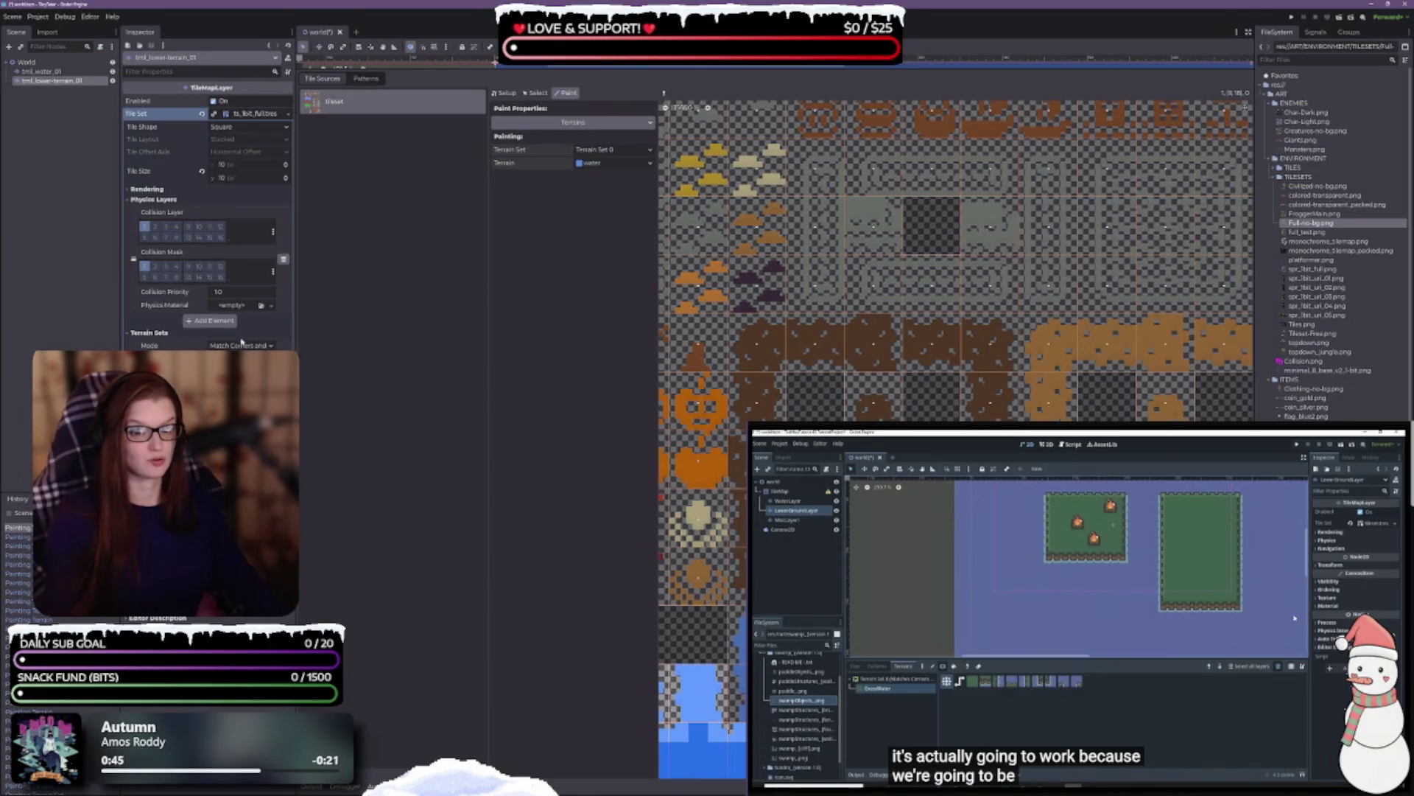
- Add a new mud terrain element to Terrain Set 0 and set its properties
left_click(210, 368)
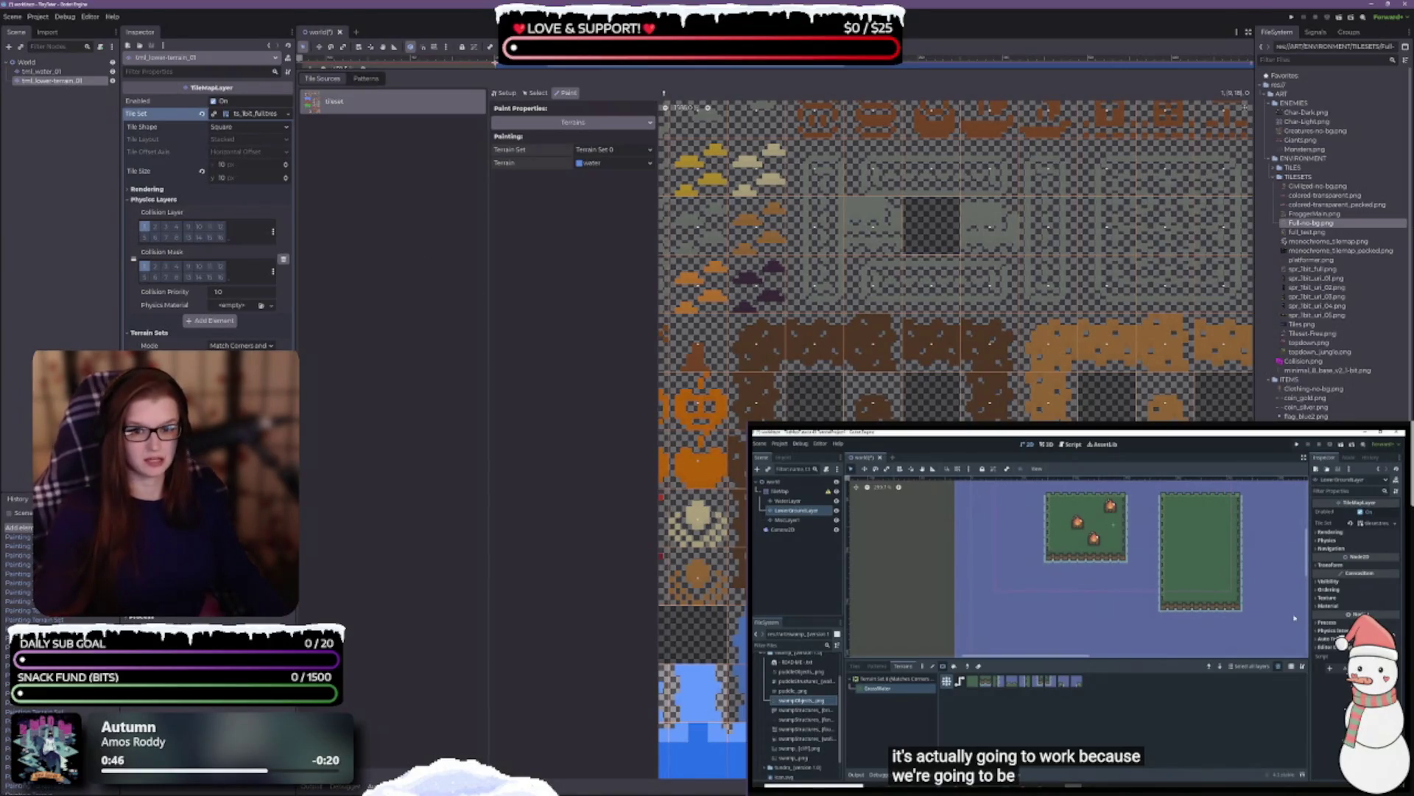
left_click(273, 387)
left_click(332, 413)
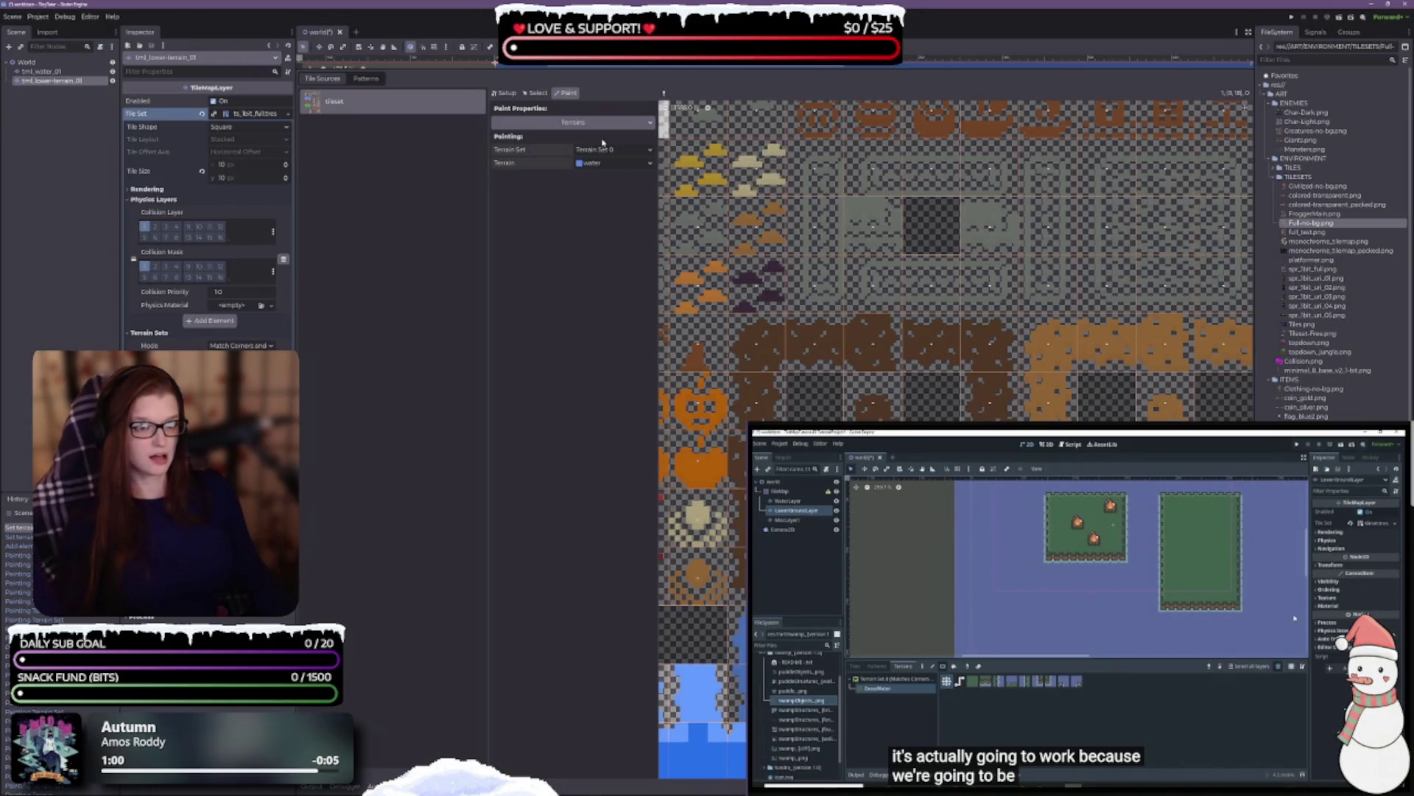
- Choose mud as the paint terrain and mark the column of dirt tiles with it
left_click(620, 164)
left_click(604, 196)
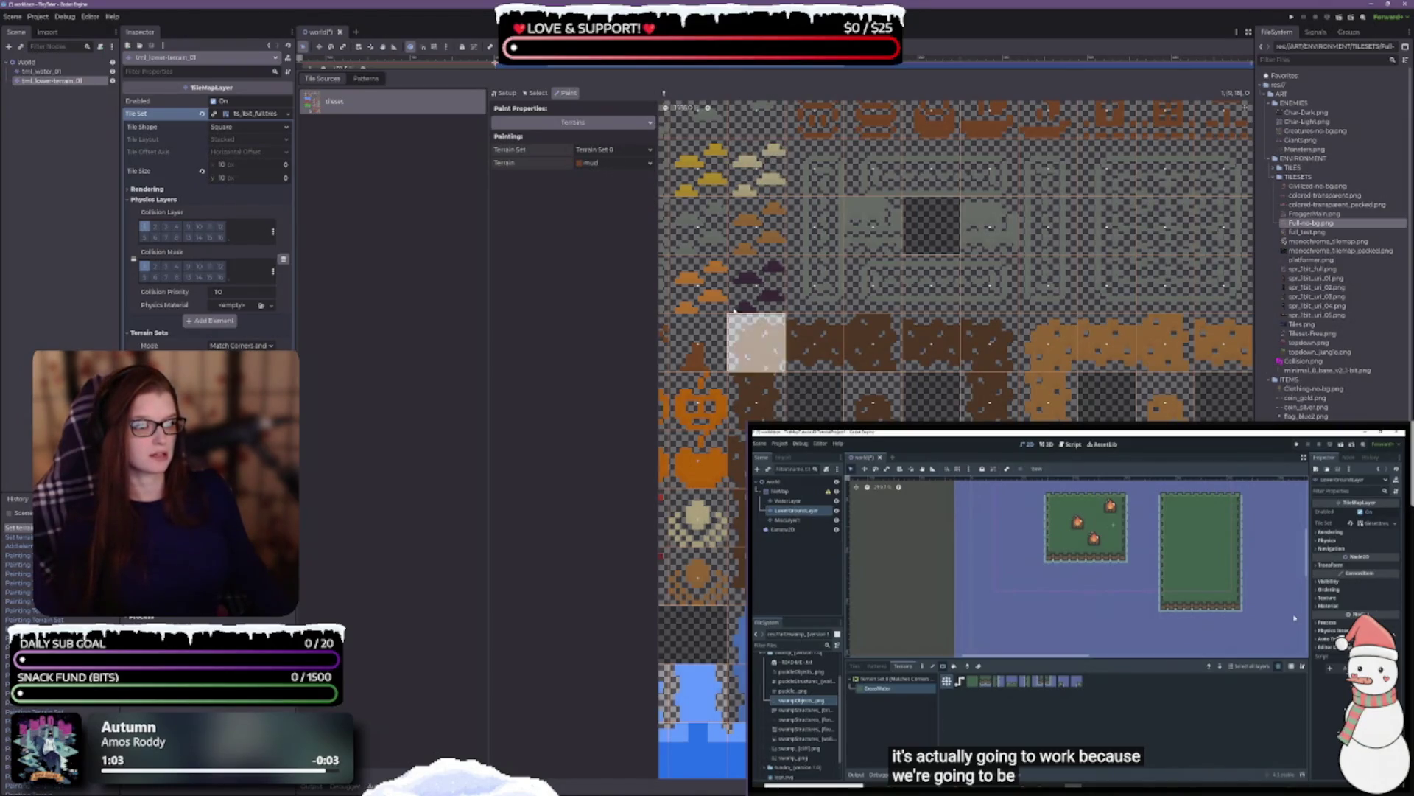
left_click_drag(757, 343, 781, 365)
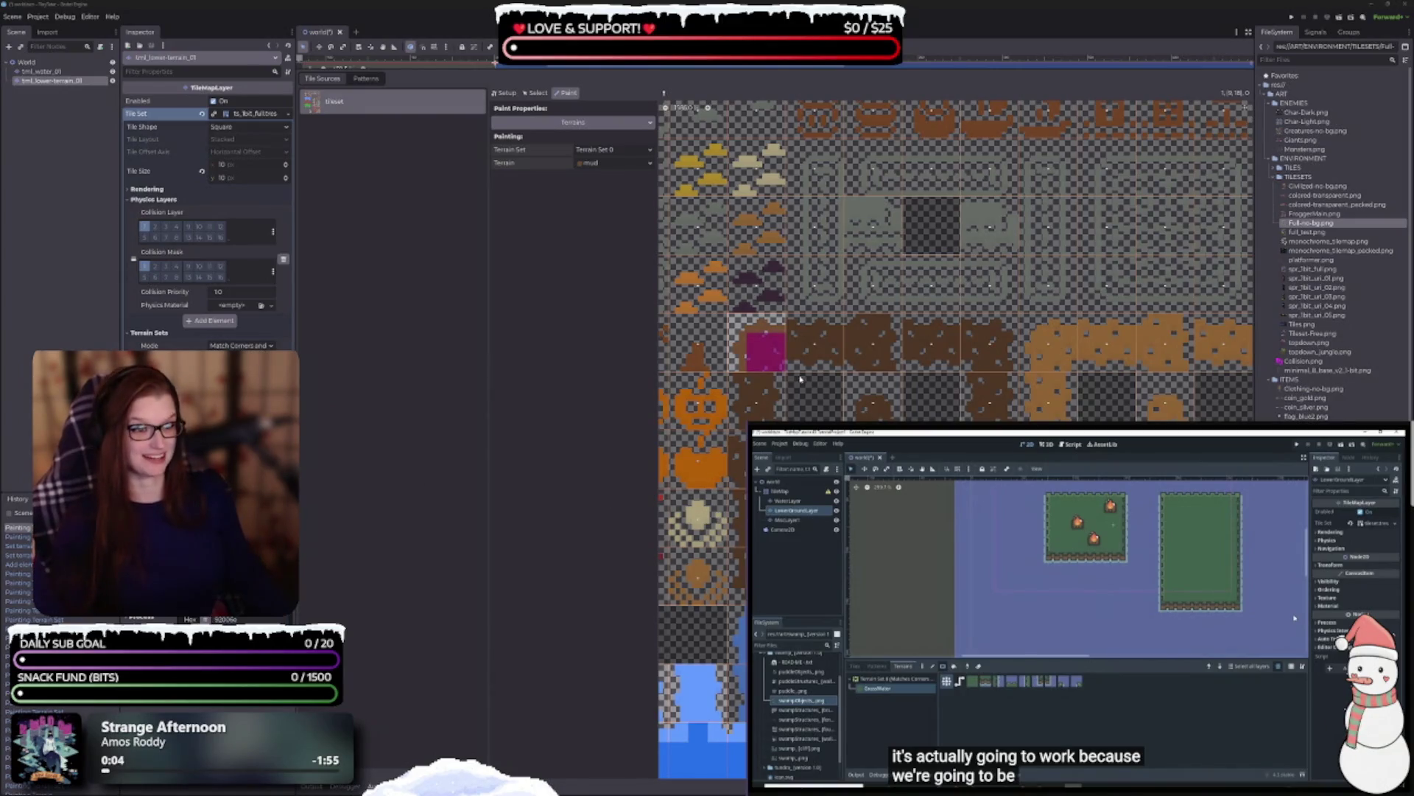
left_click_drag(756, 385, 736, 461)
left_click(736, 516)
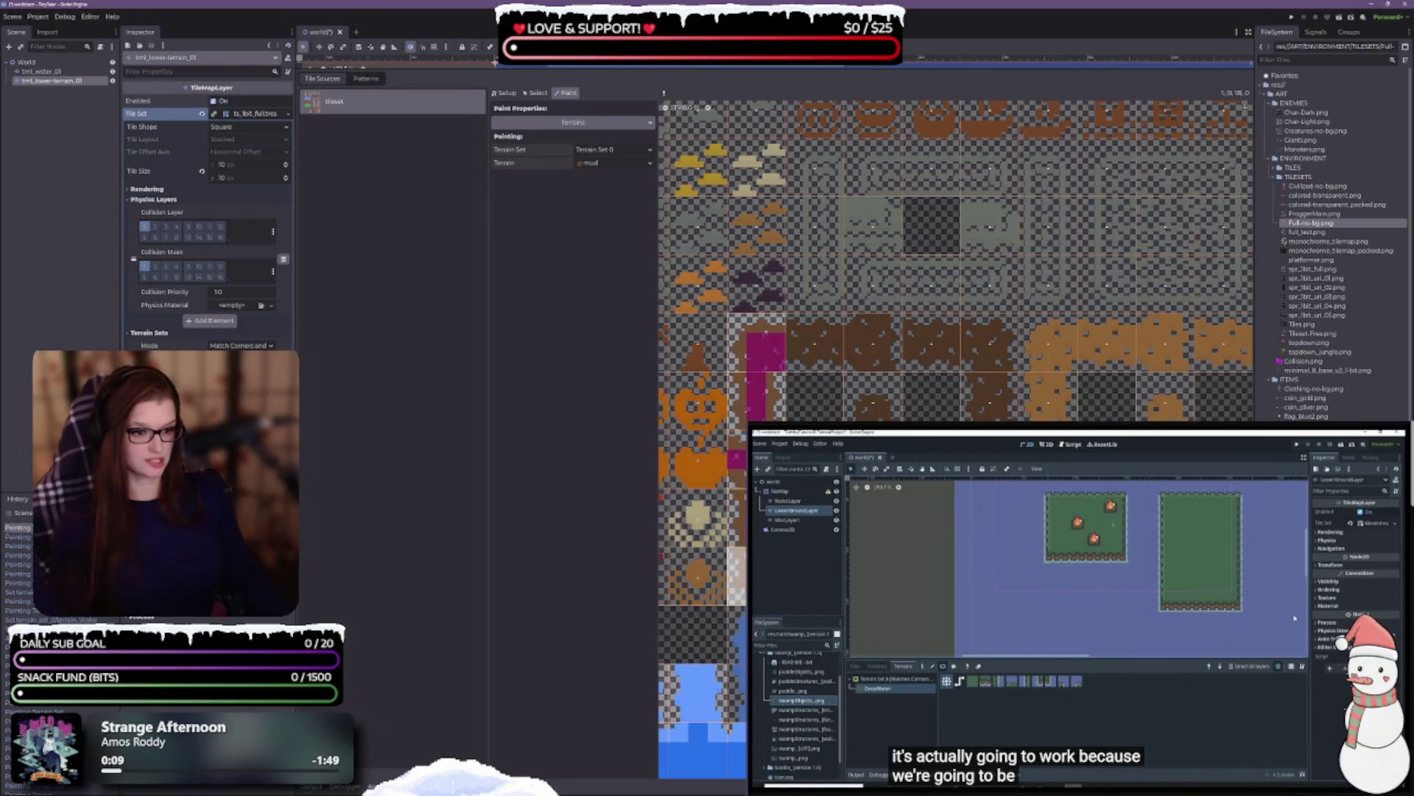
left_click(737, 575)
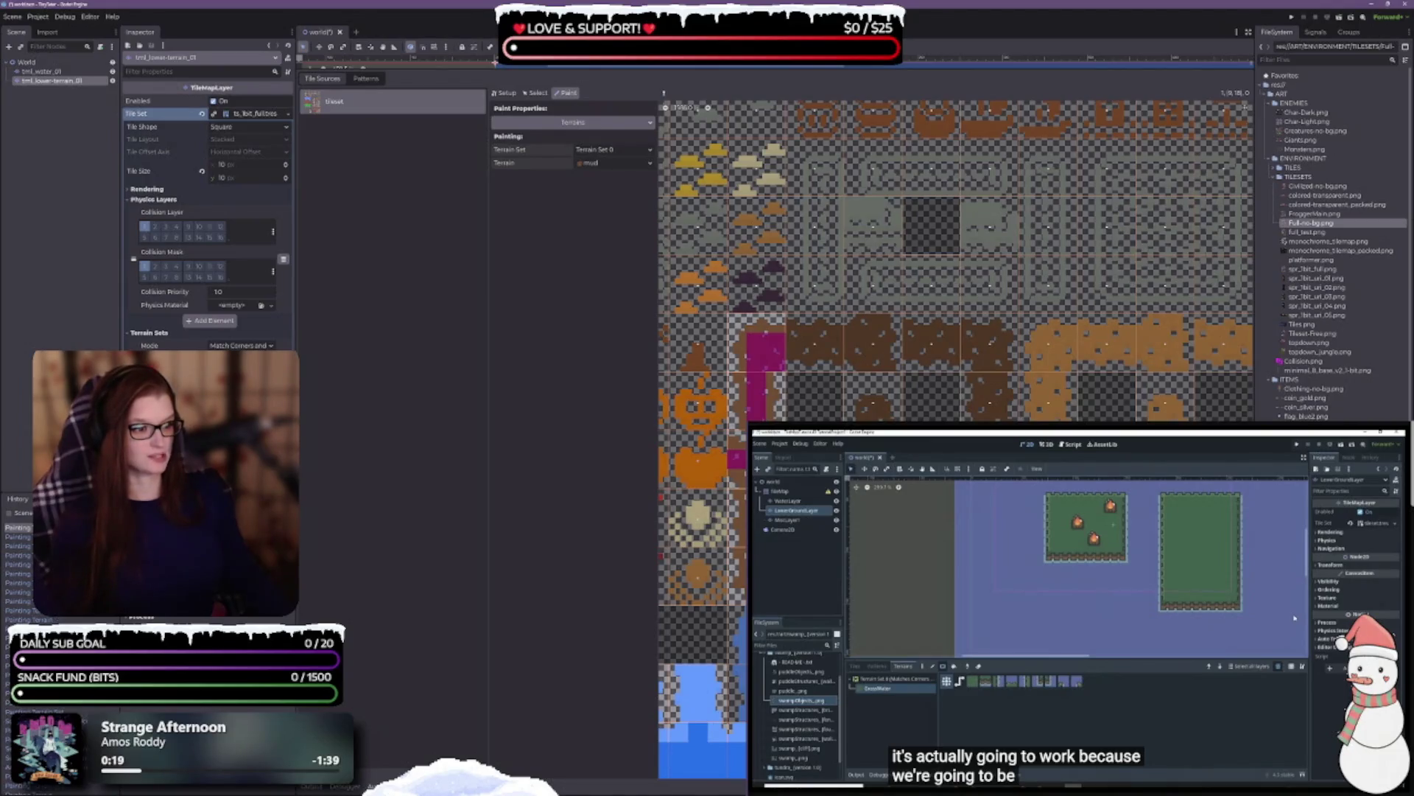
- Mark the remaining dirt tiles' edge and corner bits as mud, then save the scene
left_click(988, 416)
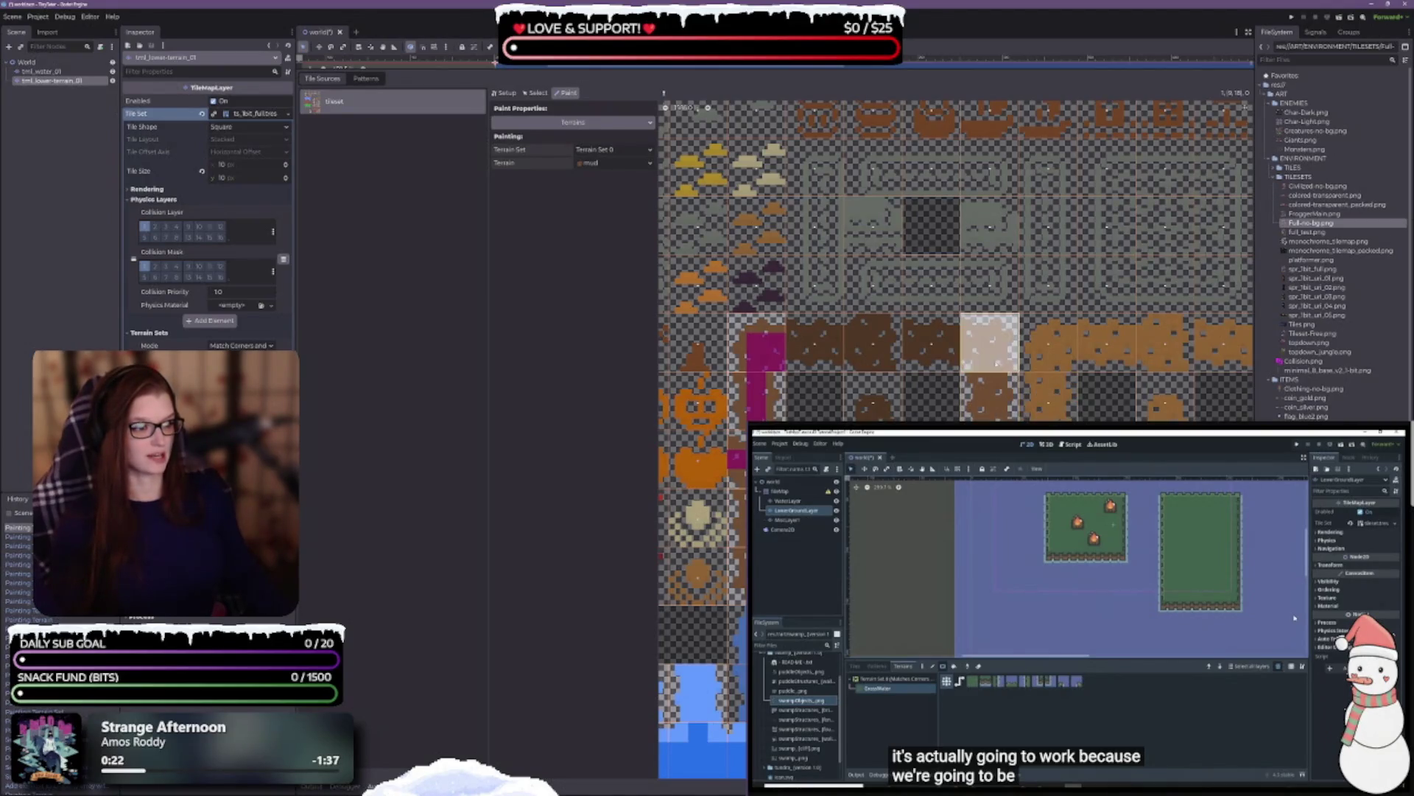
mouse_move(989, 361)
left_mouse_down()
mouse_move(990, 341)
mouse_move(875, 345)
mouse_move(873, 365)
left_mouse_up()
left_click(873, 342)
left_click(855, 343)
left_click(873, 412)
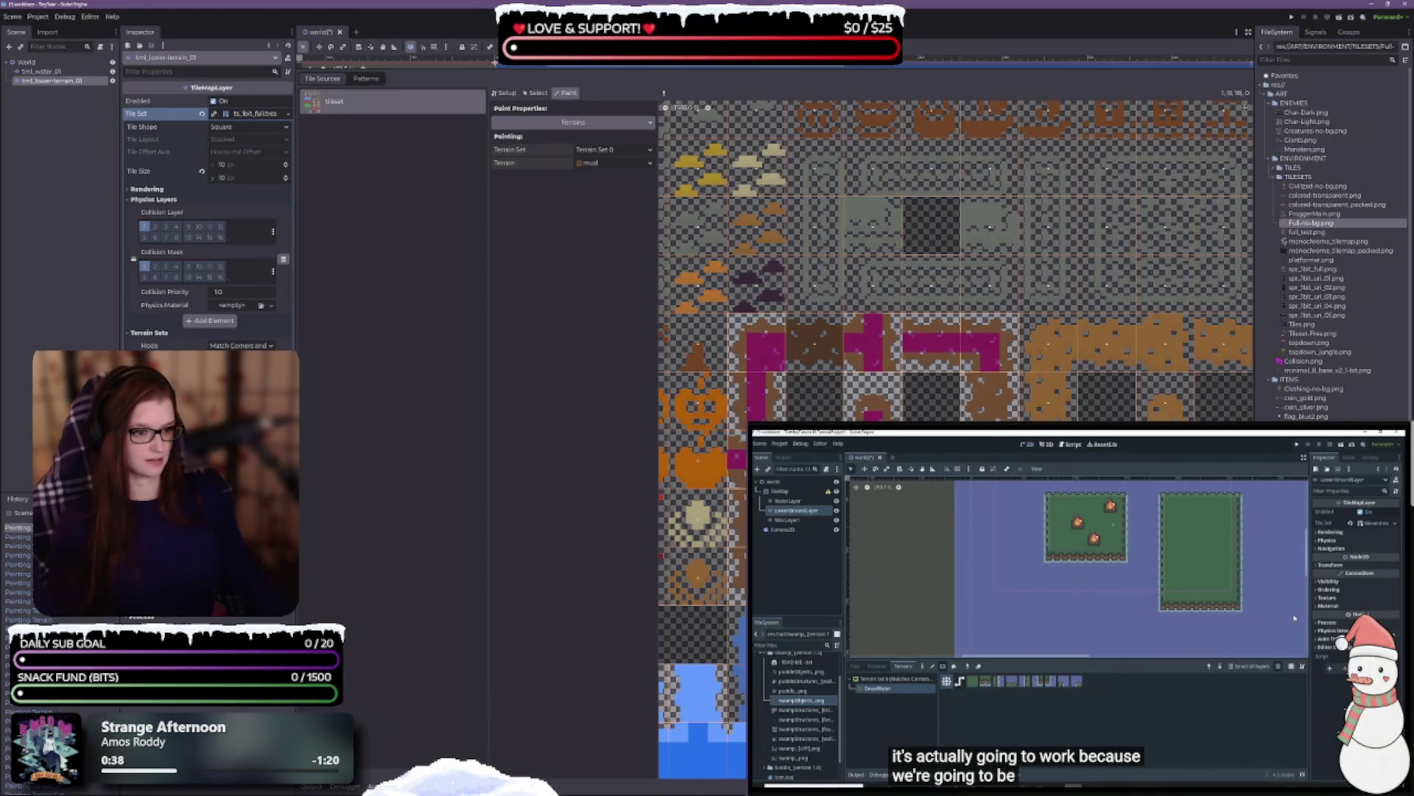
scroll(898, 512, "down", 4)
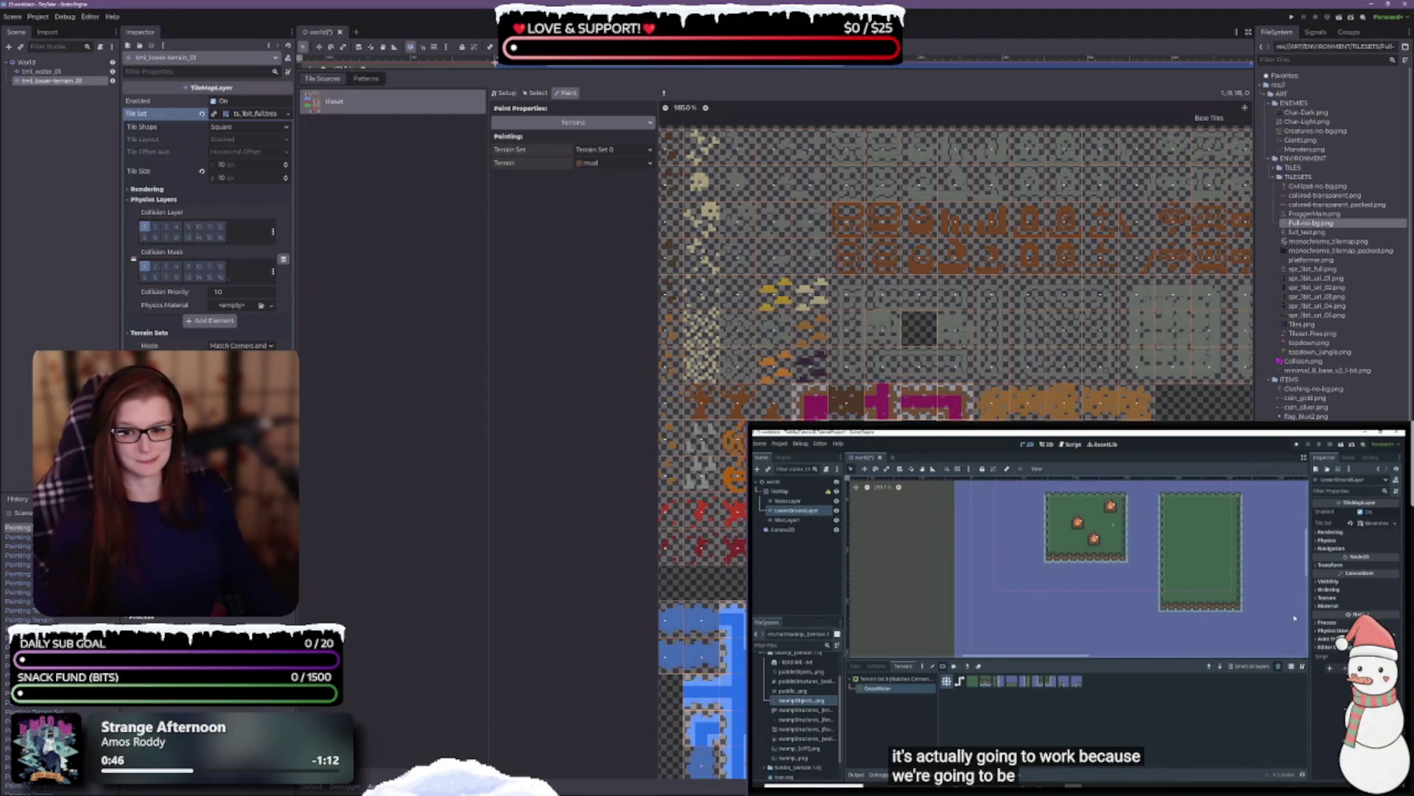
key("ctrl+s")
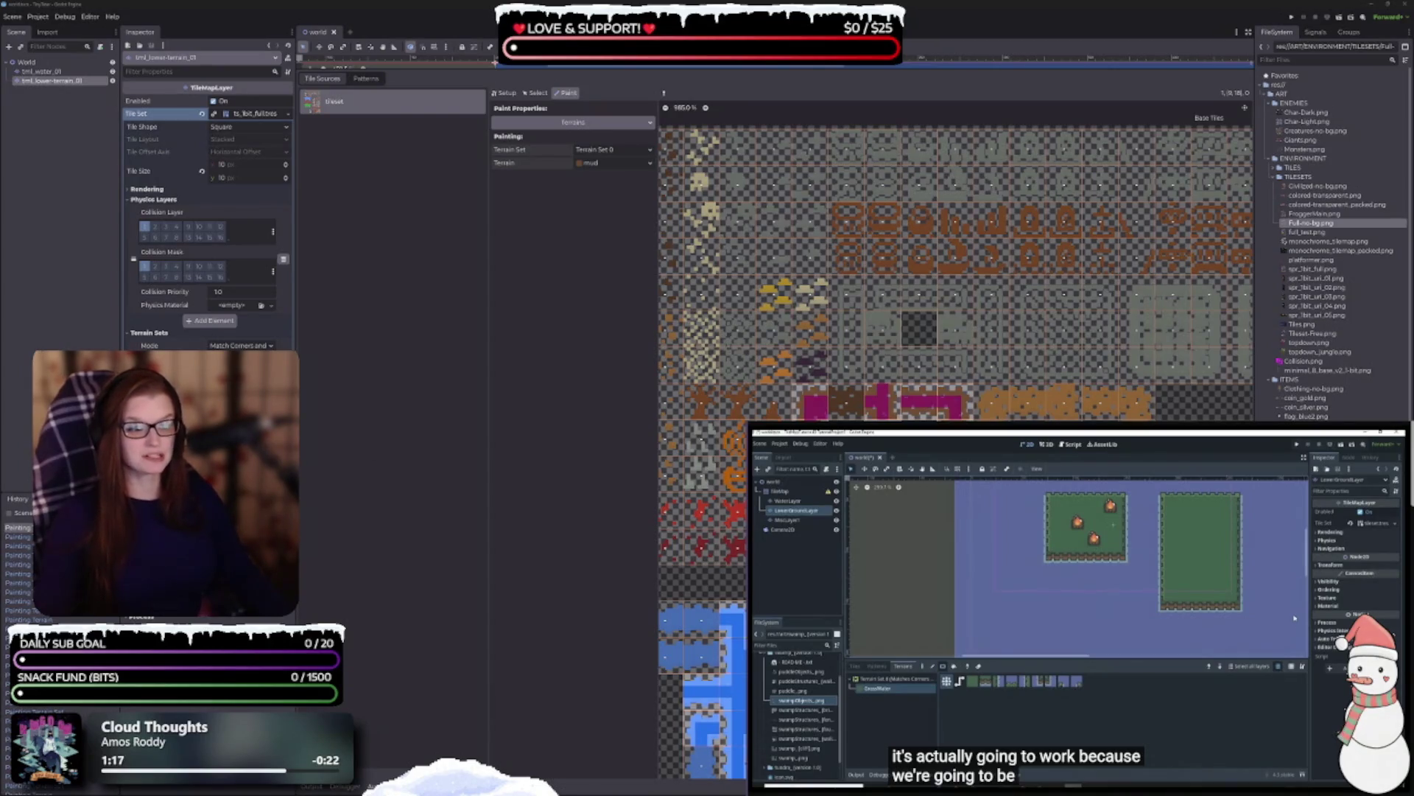
- Scroll the tile set atlas view back up and to the left
scroll(956, 295, "up", 2)
scroll(955, 295, "left", 3)
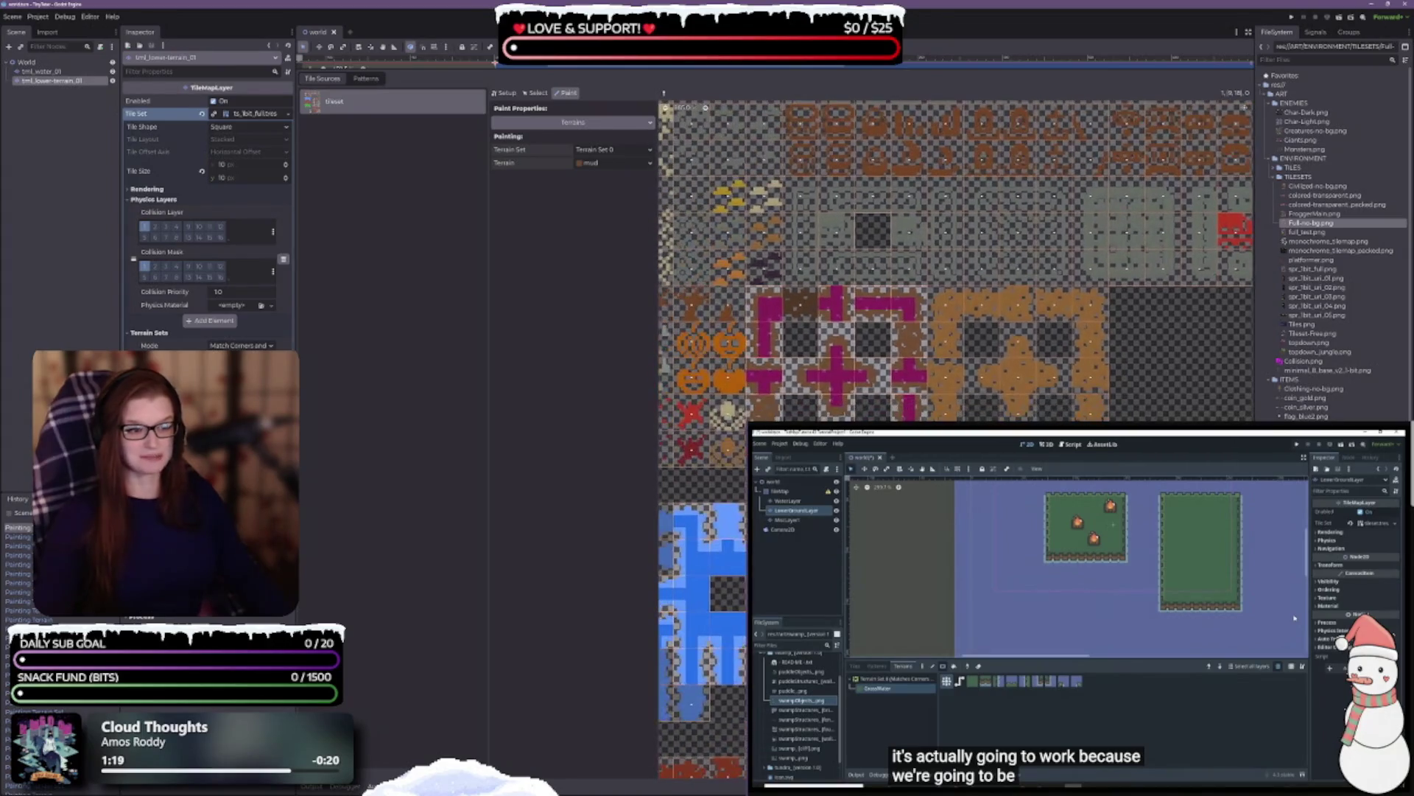